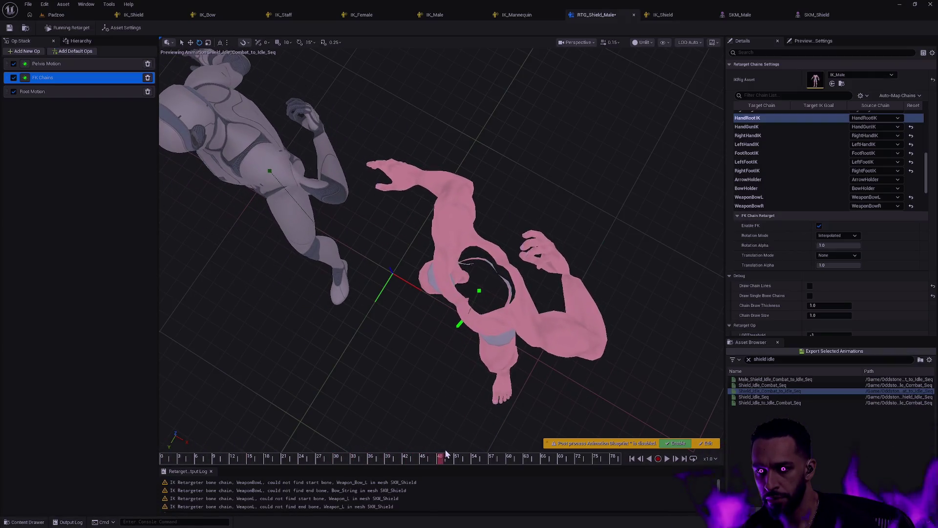
# Step: Inspect the Shield chain's retarget settings in the chain list
pyautogui.scroll(2, 653, 286)
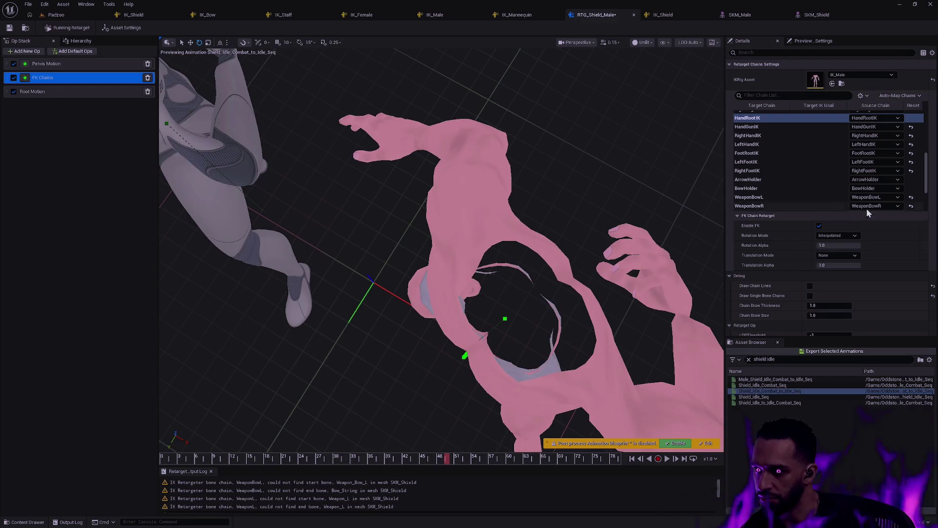
pyautogui.scroll(-5, 600, 204)
pyautogui.scroll(-3, 927, 172)
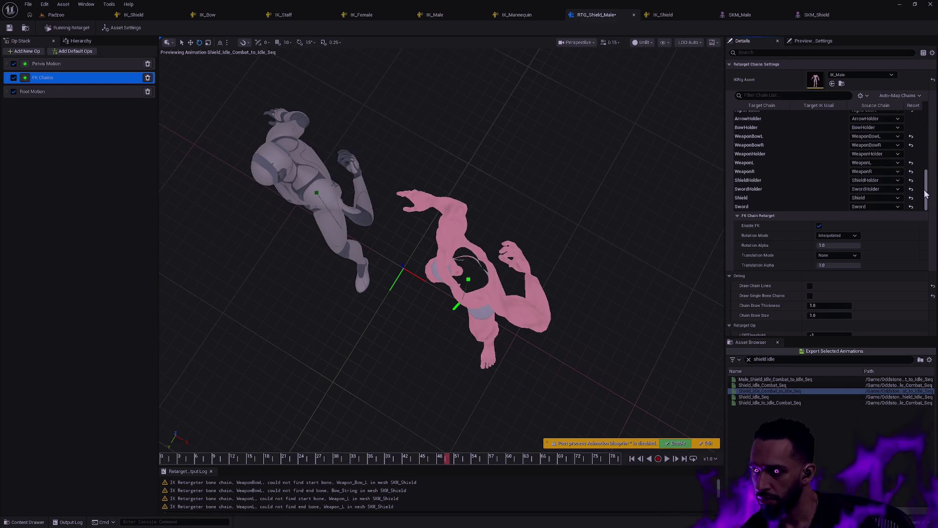
pyautogui.click(787, 197)
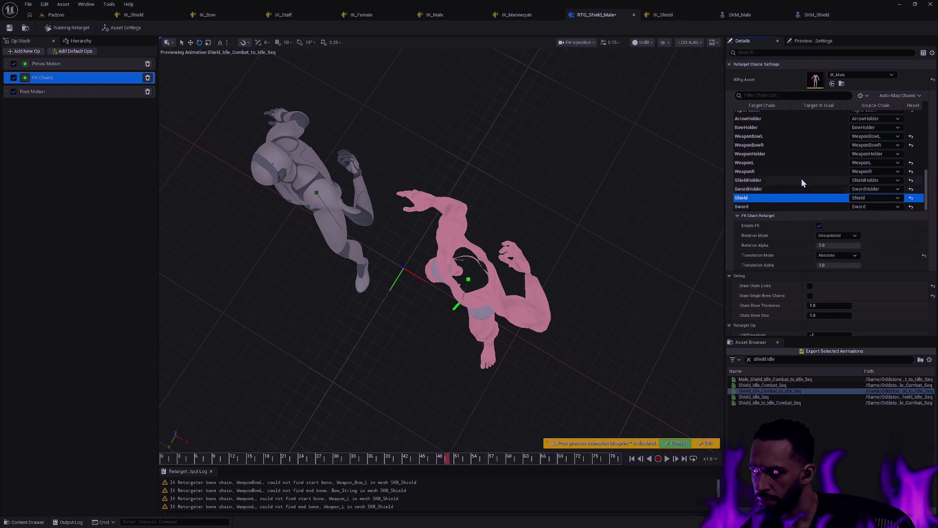
# Step: Check the LeftIndex and LeftMiddle chain settings
pyautogui.scroll(2, 794, 149)
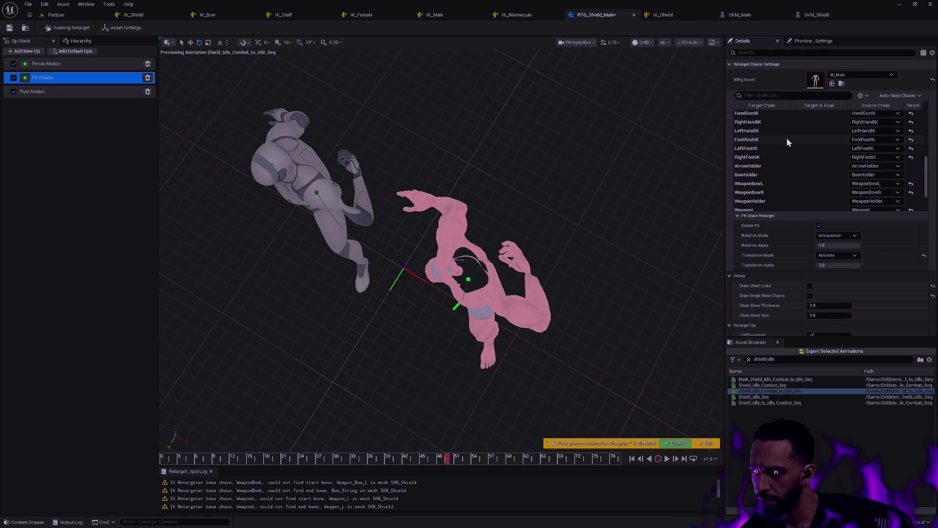
pyautogui.scroll(4, 794, 145)
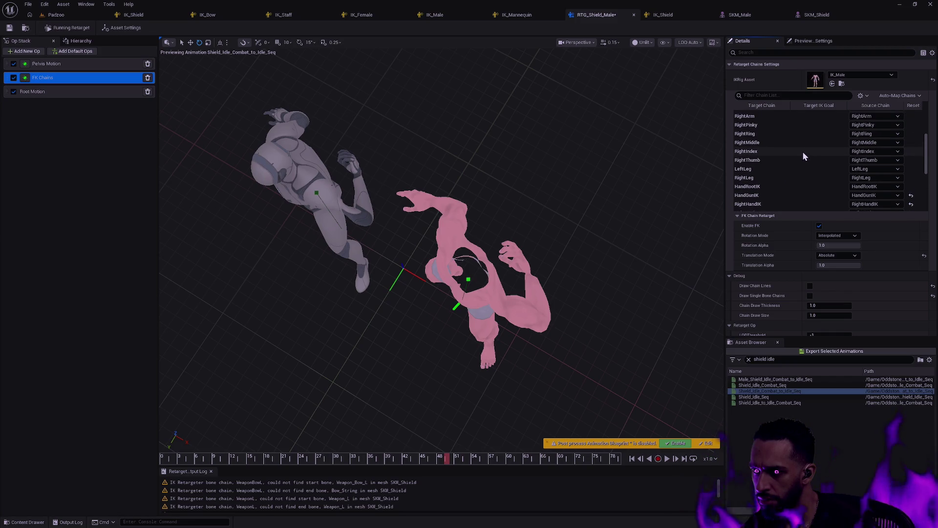
pyautogui.scroll(3, 806, 152)
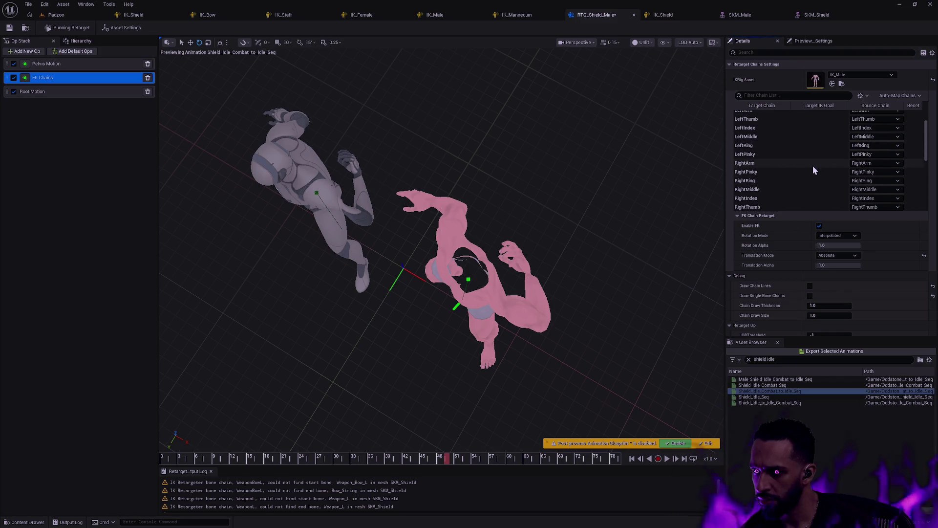
pyautogui.scroll(1, 816, 180)
pyautogui.scroll(1, 816, 178)
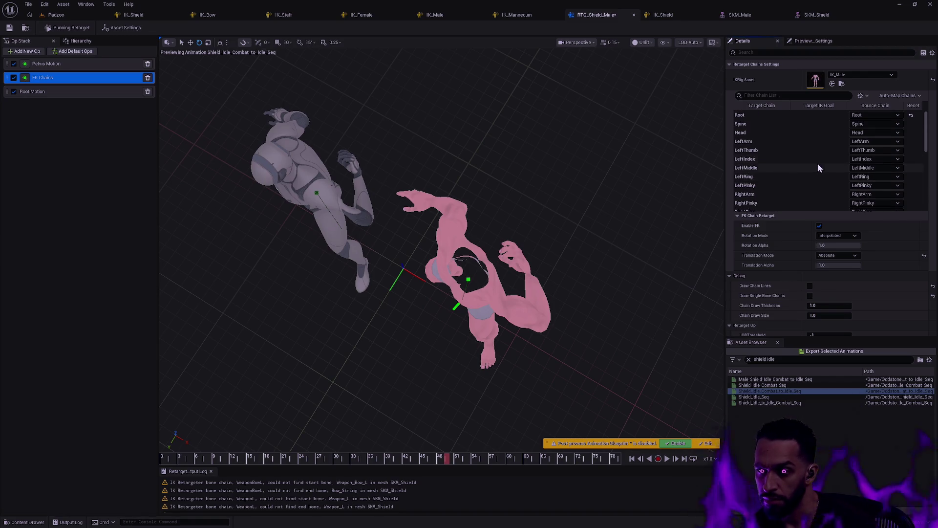
pyautogui.click(800, 158)
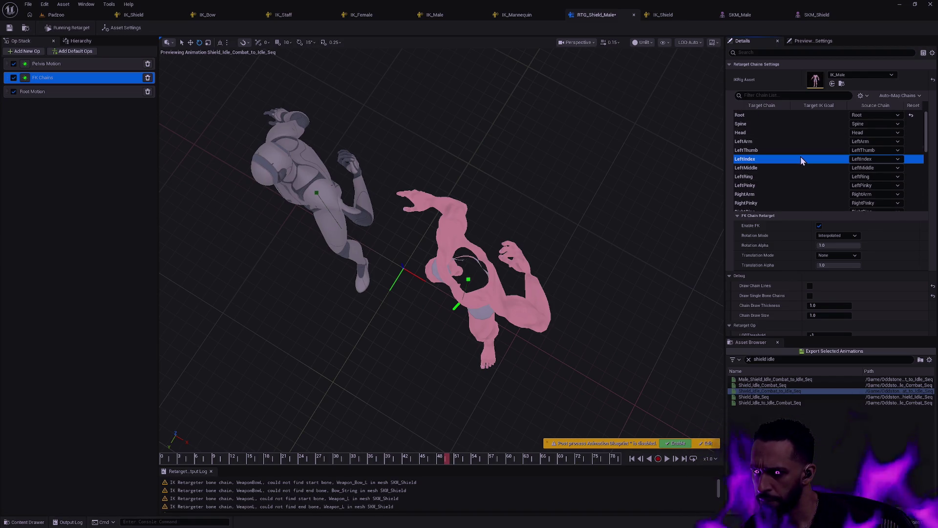
pyautogui.click(800, 168)
# Step: Set the RightArm chain's FK translation mode to Orient and Scale
pyautogui.scroll(-1, 801, 165)
pyautogui.scroll(-1, 802, 163)
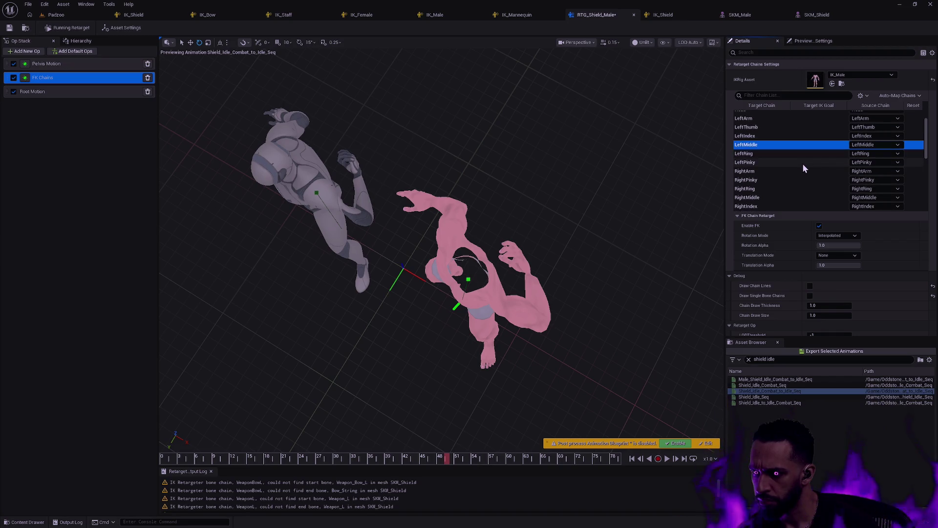
pyautogui.click(794, 173)
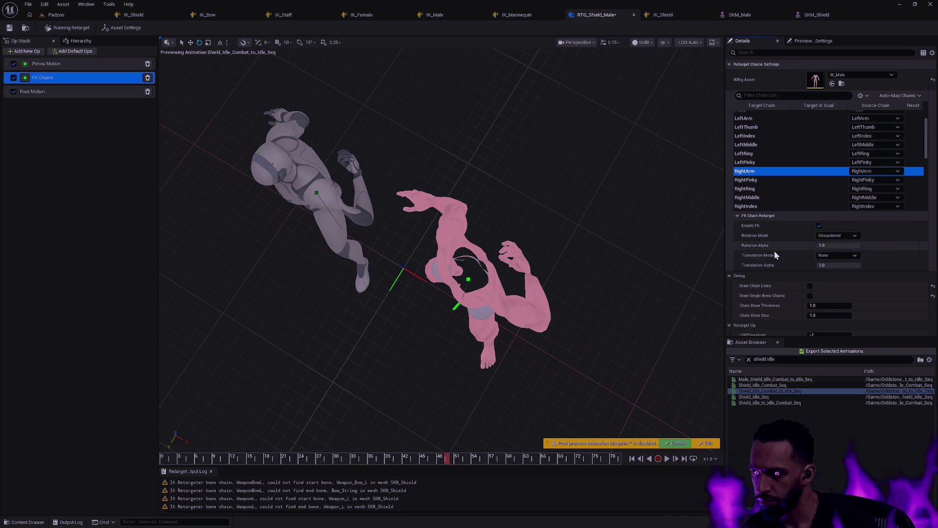
pyautogui.moveTo(764, 257)
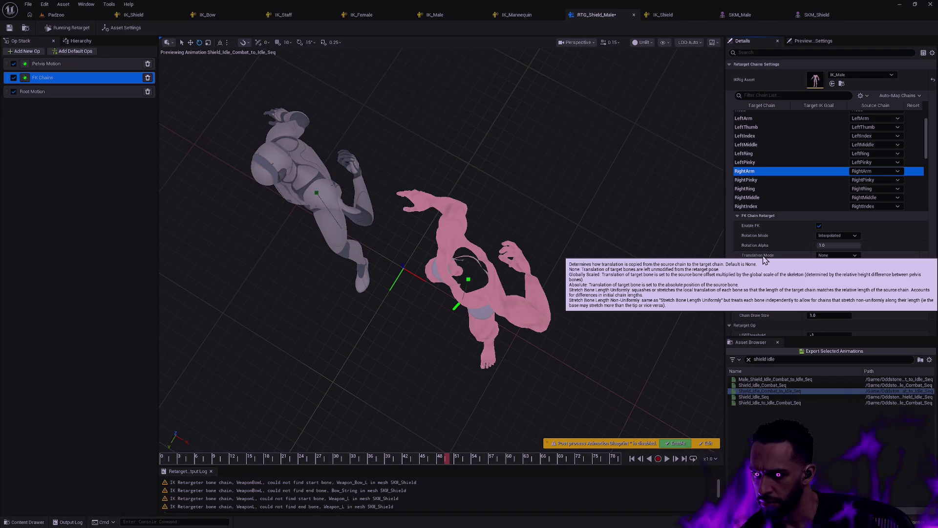
pyautogui.click(834, 256)
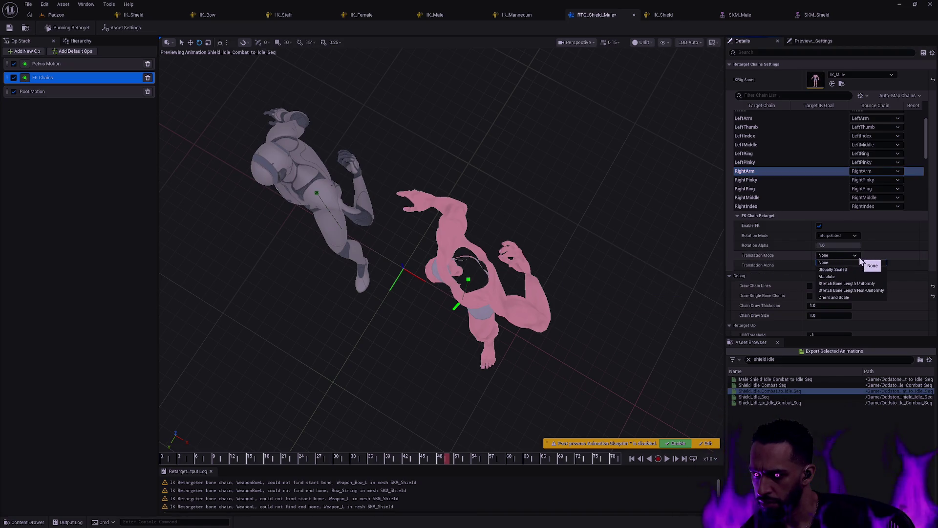
pyautogui.click(849, 297)
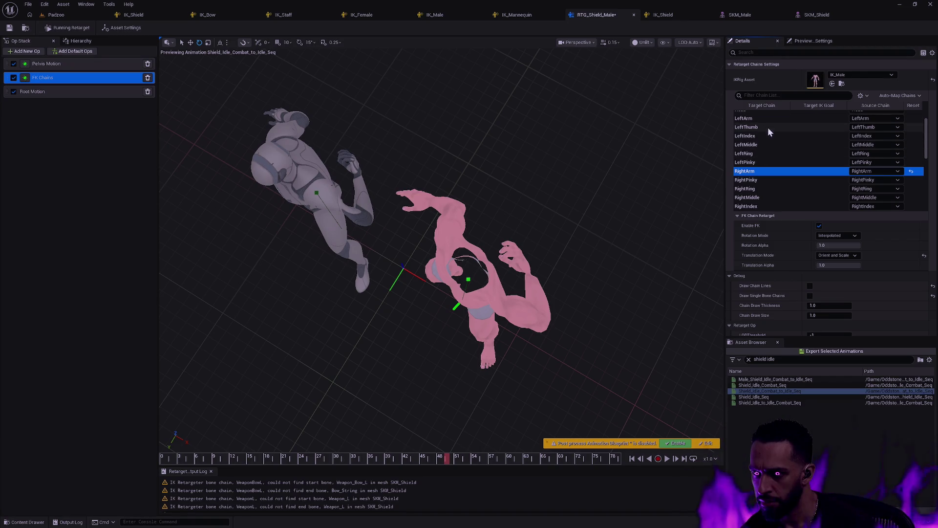
# Step: Set the LeftArm chain's FK translation mode to Orient and Scale as well
pyautogui.scroll(2, 790, 154)
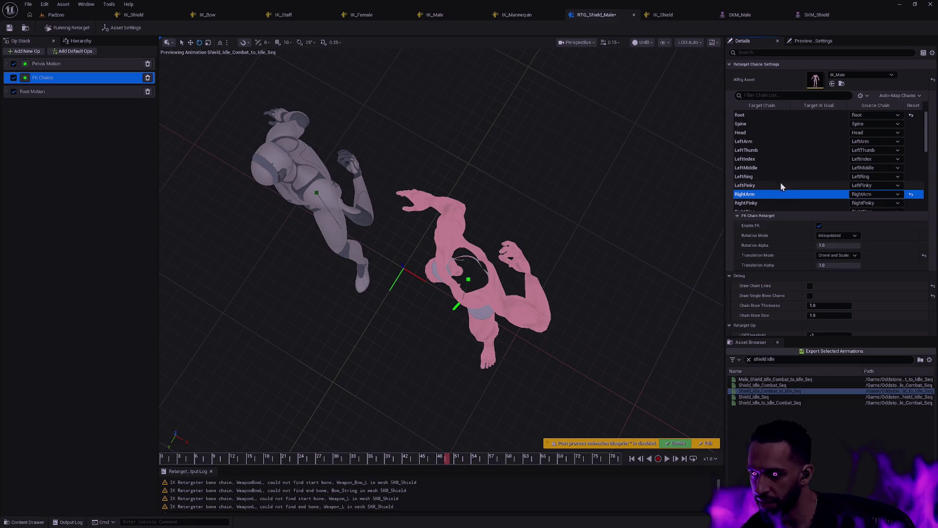
pyautogui.click(758, 143)
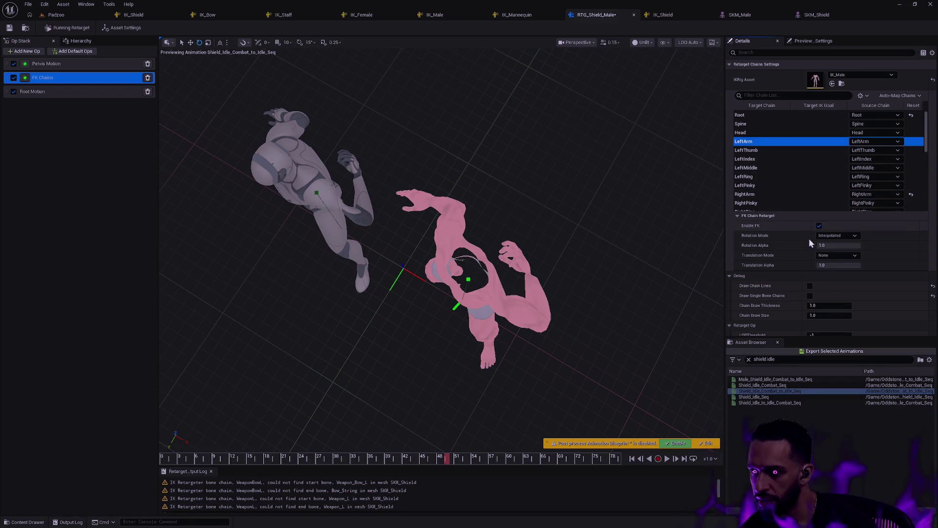
pyautogui.click(838, 255)
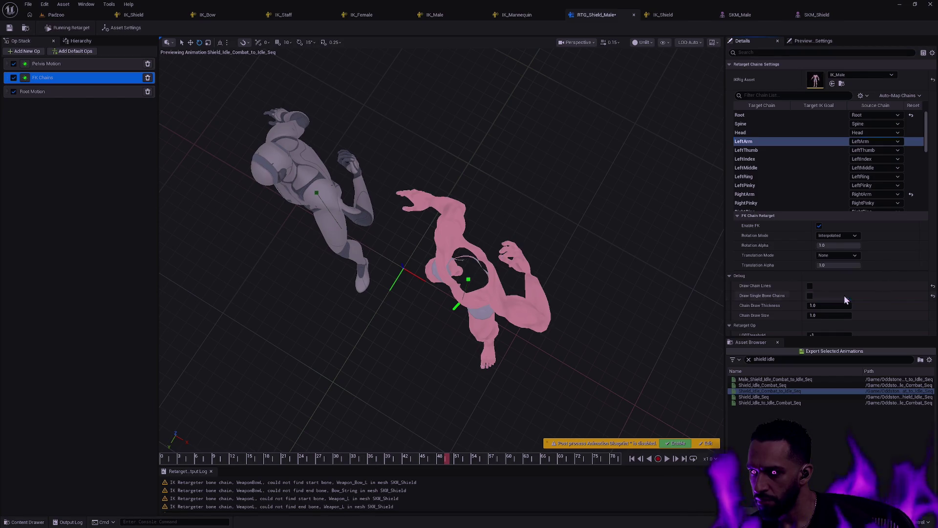
pyautogui.click(844, 296)
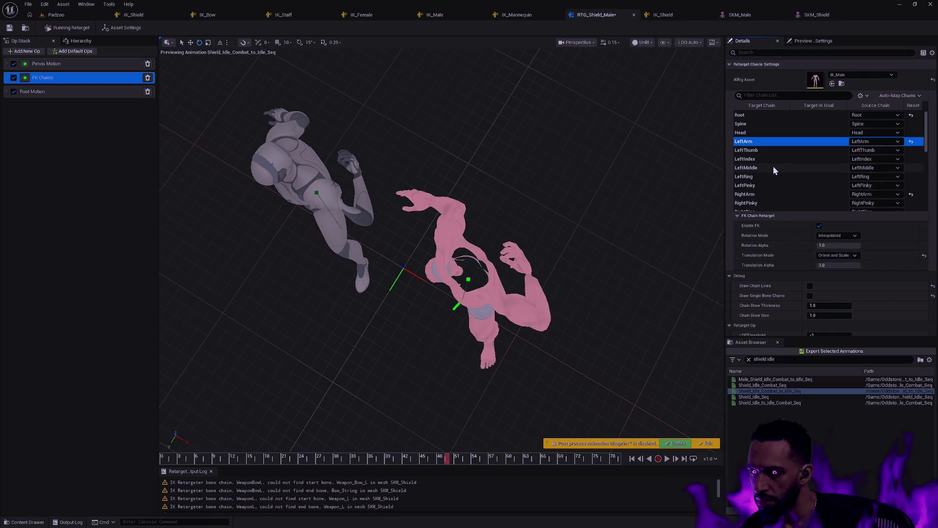
pyautogui.click(761, 193)
pyautogui.moveTo(647, 212)
pyautogui.mouseDown()
pyautogui.moveTo(586, 230)
pyautogui.moveTo(579, 186)
pyautogui.moveTo(491, 391)
pyautogui.mouseUp()
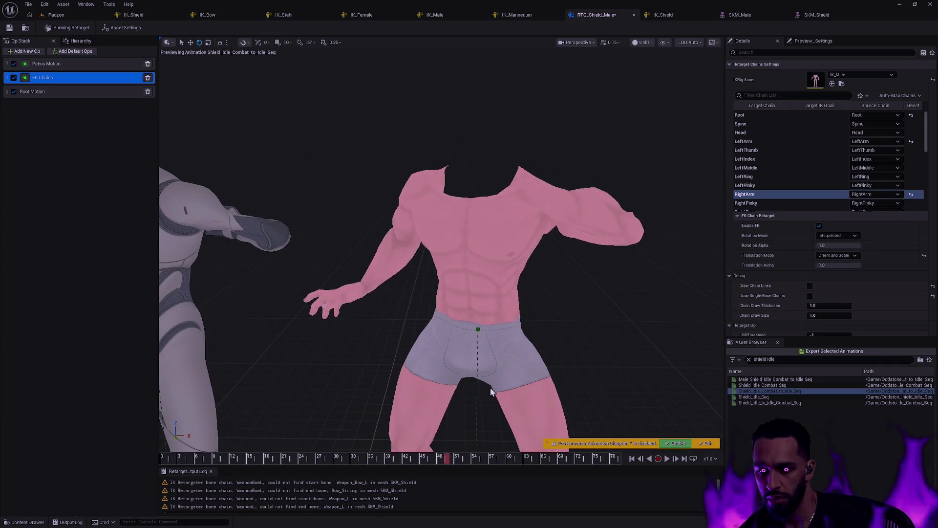
# Step: Scrub the preview to check the poses, then show the retargeter's asset settings
pyautogui.moveTo(447, 459)
pyautogui.mouseDown()
pyautogui.moveTo(316, 458)
pyautogui.moveTo(155, 433)
pyautogui.moveTo(396, 443)
pyautogui.mouseUp()
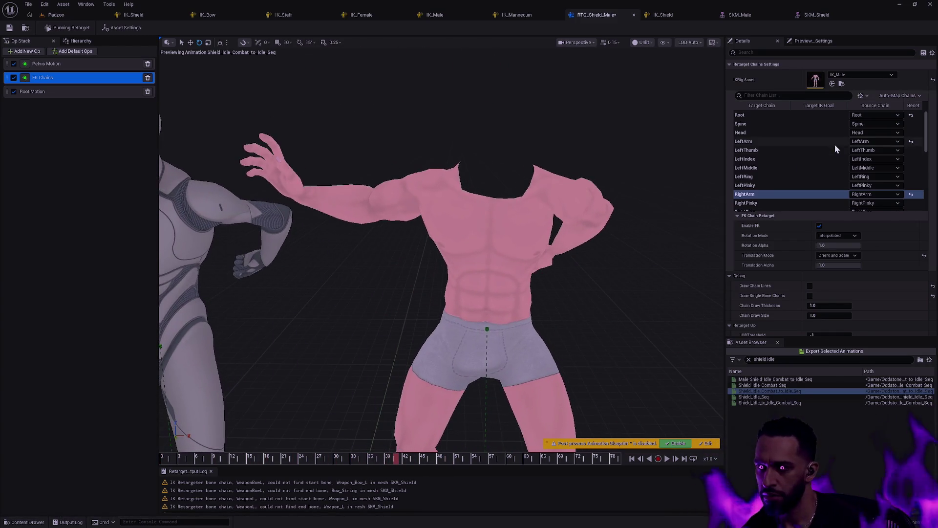
pyautogui.click(639, 94)
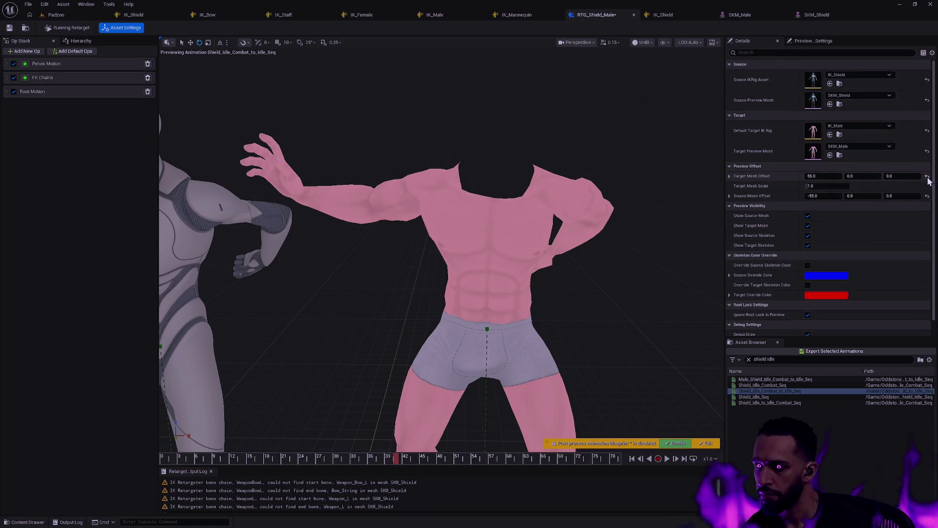
# Step: Reset Target and Source Mesh Offsets to zero and compare the overlapping poses across the animation
pyautogui.click(926, 177)
pyautogui.click(926, 196)
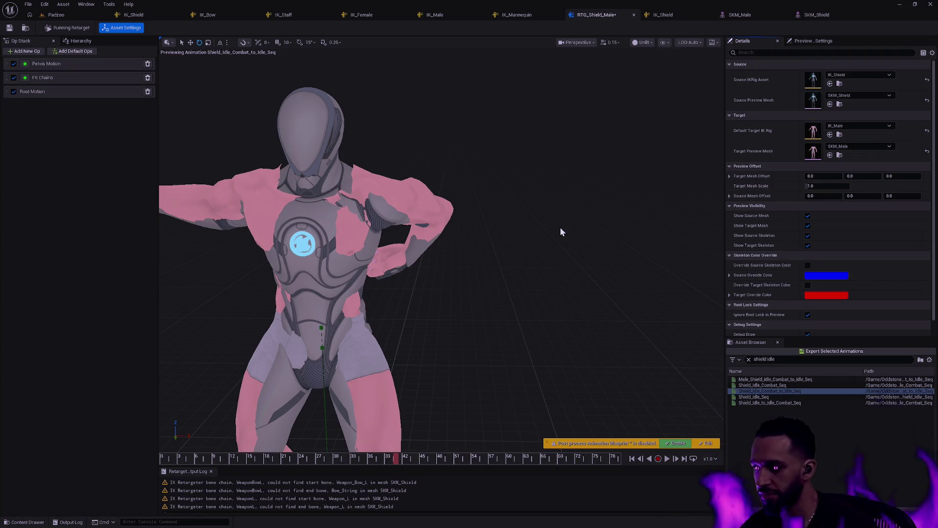
pyautogui.moveTo(492, 242)
pyautogui.mouseDown()
pyautogui.moveTo(443, 220)
pyautogui.moveTo(433, 195)
pyautogui.moveTo(394, 195)
pyautogui.moveTo(364, 210)
pyautogui.moveTo(496, 263)
pyautogui.mouseUp()
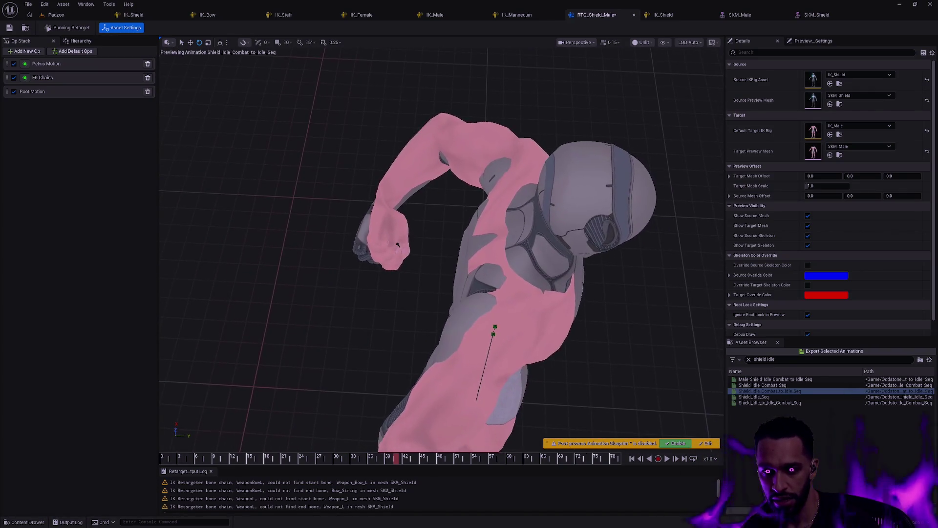
pyautogui.moveTo(397, 461)
pyautogui.mouseDown()
pyautogui.moveTo(201, 441)
pyautogui.moveTo(285, 456)
pyautogui.moveTo(478, 457)
pyautogui.moveTo(394, 446)
pyautogui.moveTo(465, 448)
pyautogui.moveTo(283, 455)
pyautogui.moveTo(388, 350)
pyautogui.moveTo(406, 289)
pyautogui.moveTo(523, 353)
pyautogui.mouseUp()
pyautogui.moveTo(189, 458)
pyautogui.mouseDown()
pyautogui.moveTo(462, 462)
pyautogui.moveTo(253, 444)
pyautogui.moveTo(525, 470)
pyautogui.moveTo(385, 456)
pyautogui.moveTo(440, 451)
pyautogui.mouseUp()
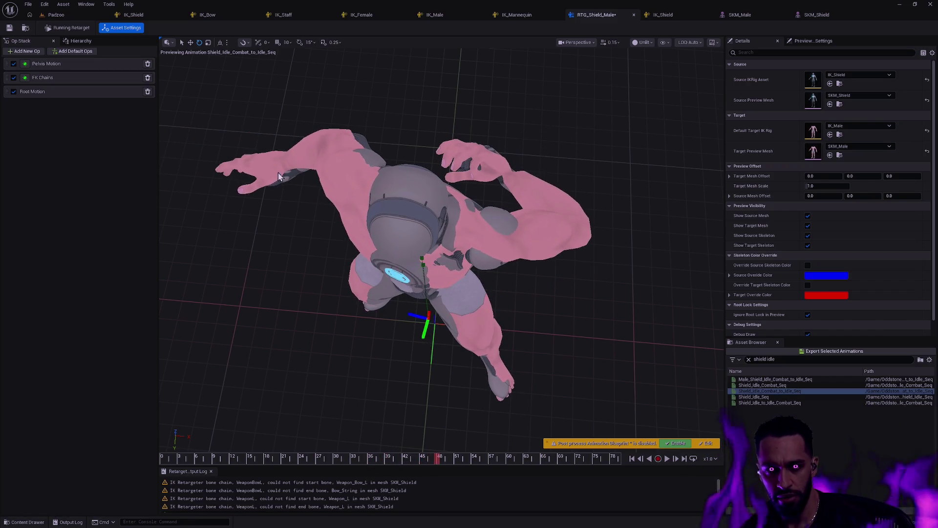
pyautogui.click(82, 41)
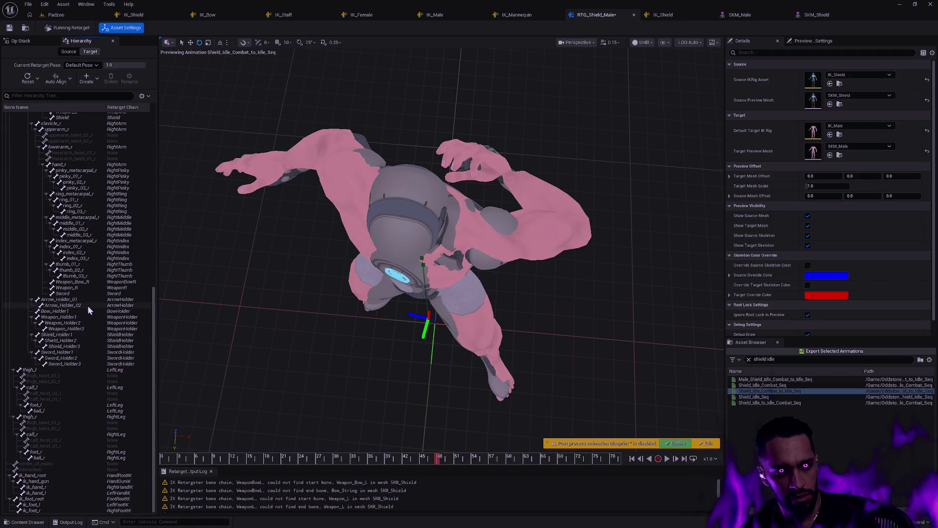
# Step: Select the Shield bone in the hierarchy and scrub to the animation's last frame
pyautogui.scroll(1, 95, 269)
pyautogui.click(69, 129)
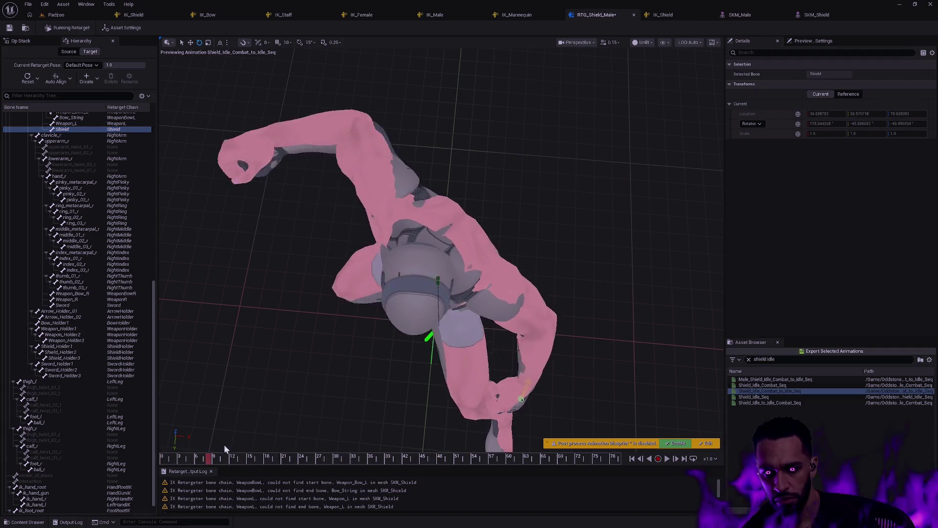
pyautogui.moveTo(415, 462); pyautogui.dragTo(652, 467)
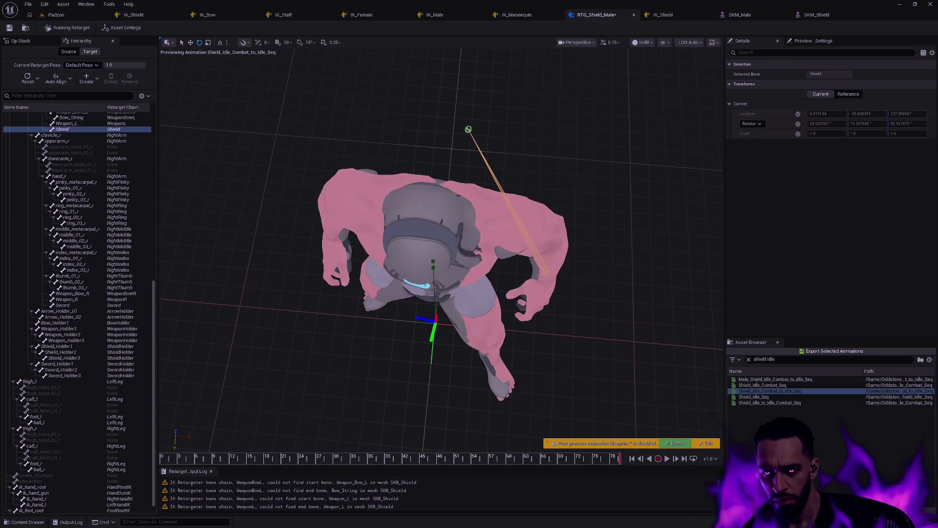
pyautogui.moveTo(553, 228)
pyautogui.mouseDown()
pyautogui.moveTo(552, 181)
pyautogui.moveTo(549, 210)
pyautogui.mouseUp()
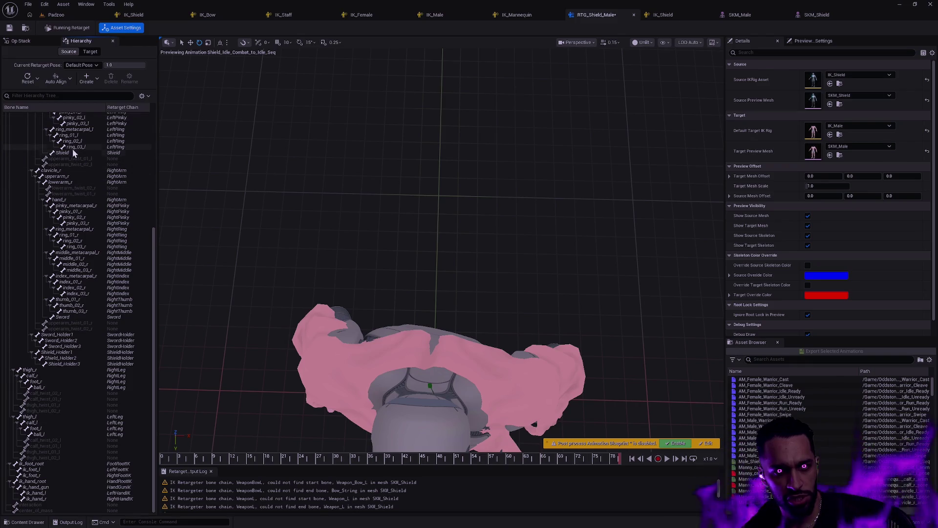
# Step: Select the Shield bone, then switch the hierarchy to the target skeleton
pyautogui.click(71, 151)
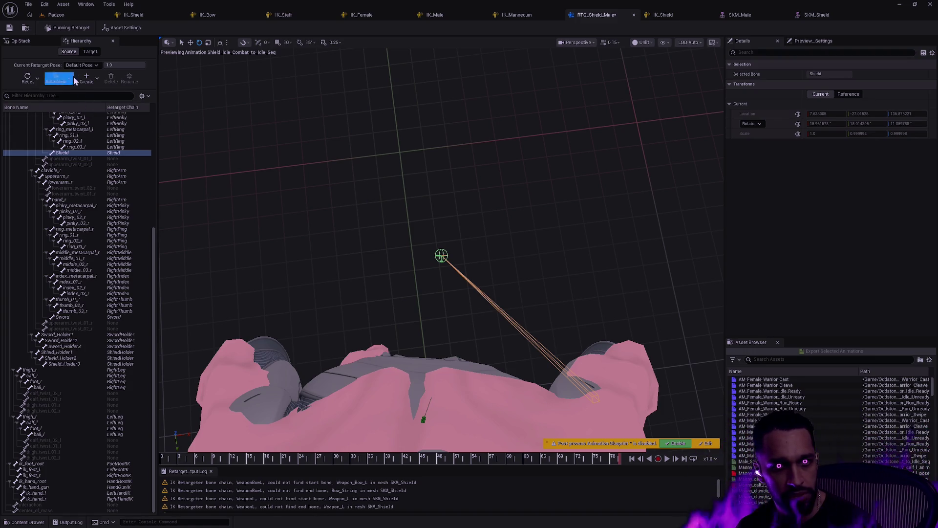
pyautogui.click(90, 51)
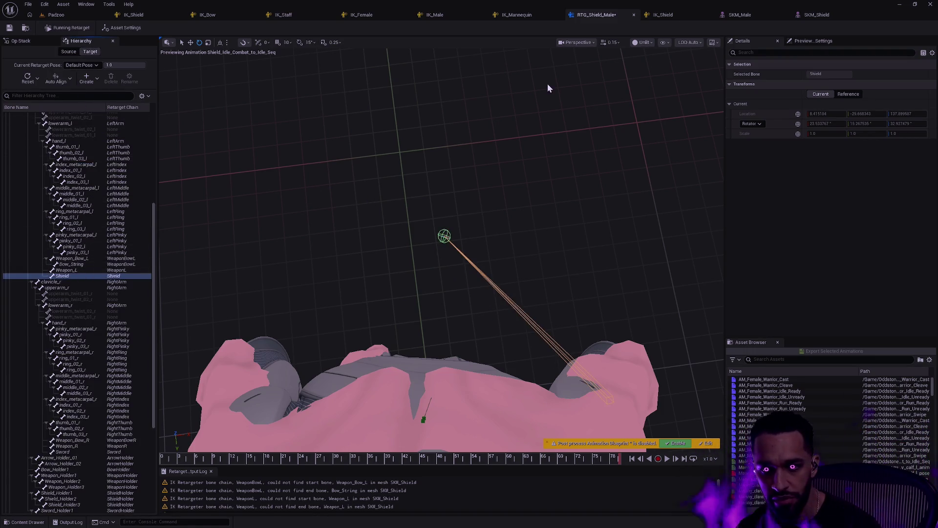
# Step: Enable drawing of all skeleton bones in the preview and zoom toward the shield bone spheres
pyautogui.click(663, 42)
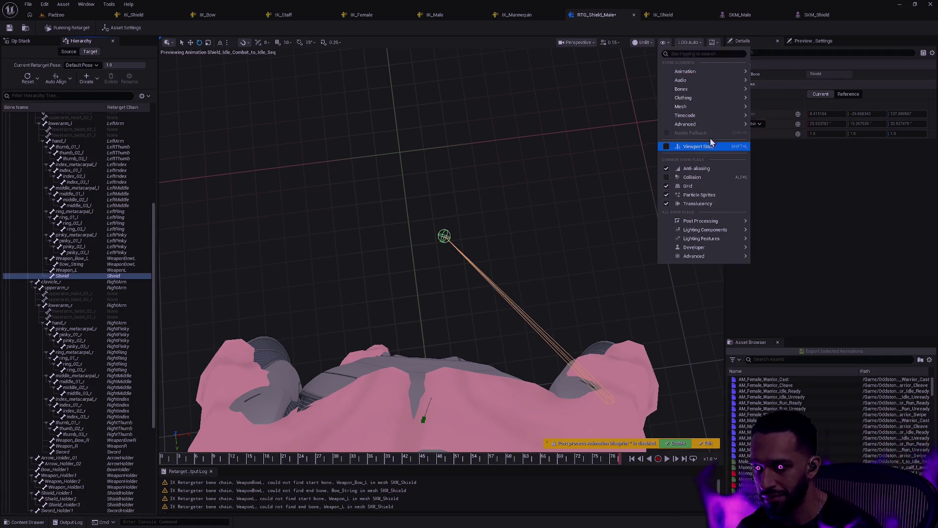
pyautogui.moveTo(709, 124)
pyautogui.moveTo(694, 97)
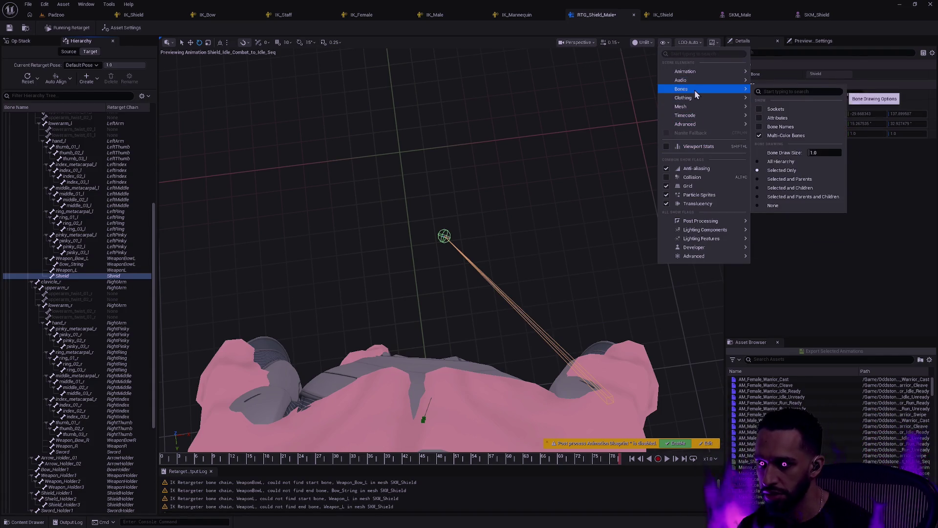
pyautogui.click(787, 160)
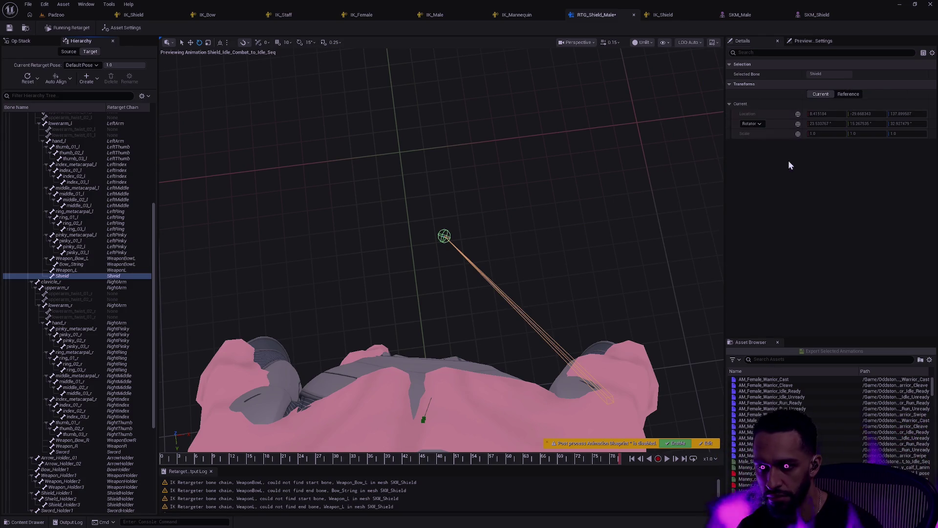
pyautogui.moveTo(448, 230); pyautogui.dragTo(465, 225)
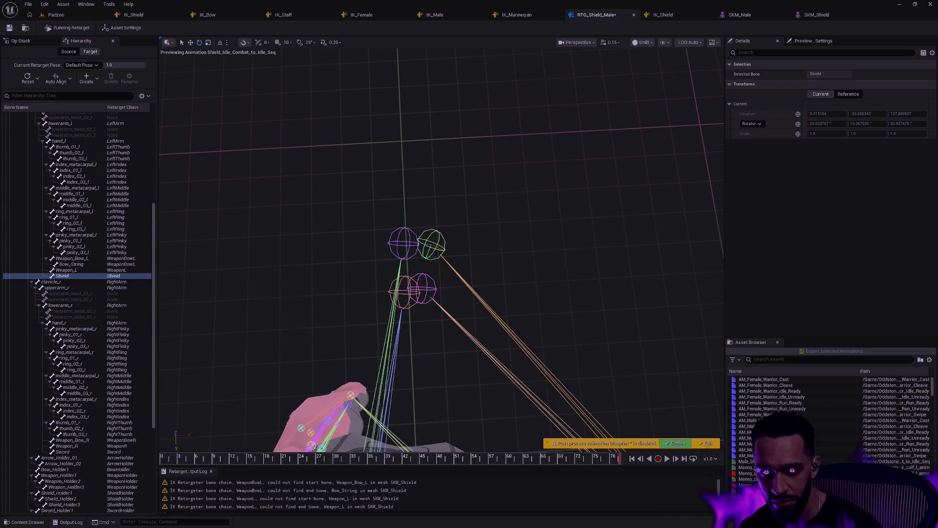
pyautogui.click(474, 234)
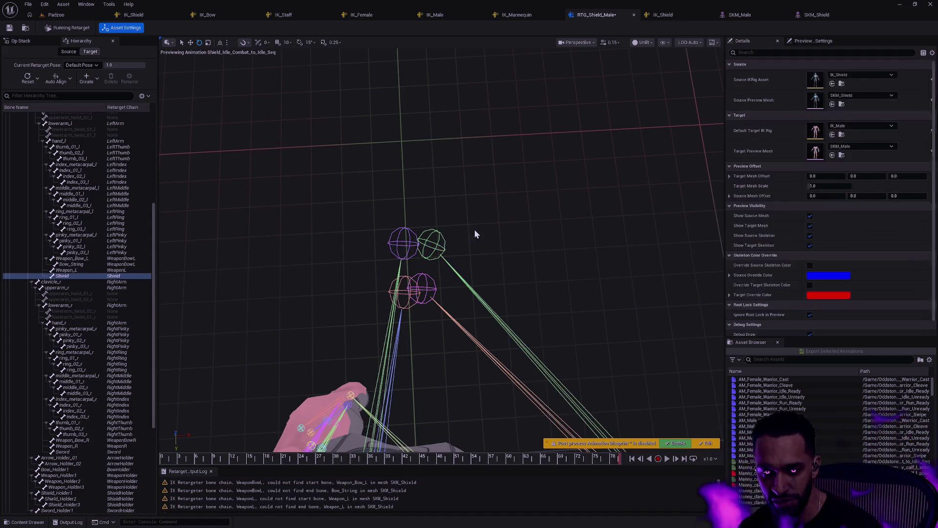
pyautogui.moveTo(440, 241)
pyautogui.mouseDown()
pyautogui.moveTo(455, 234)
pyautogui.moveTo(440, 229)
pyautogui.mouseUp()
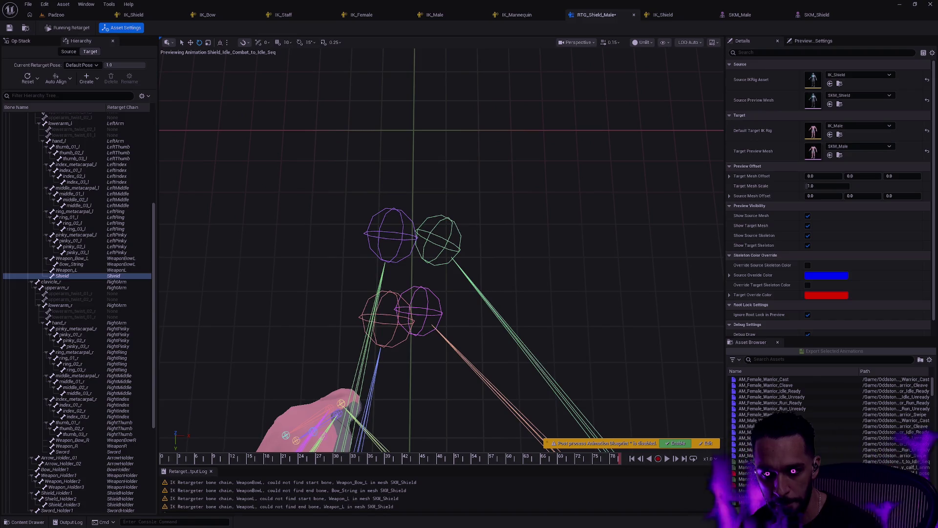
pyautogui.click(456, 227)
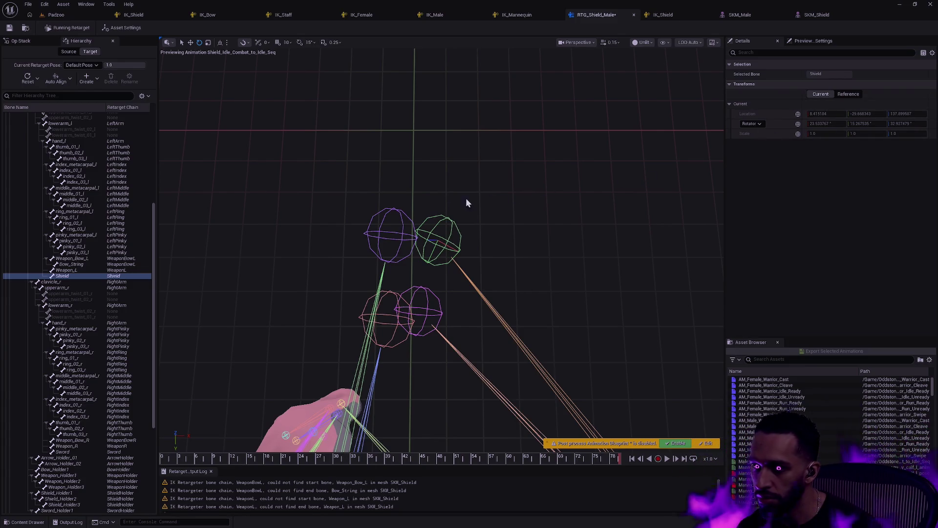
pyautogui.click(401, 212)
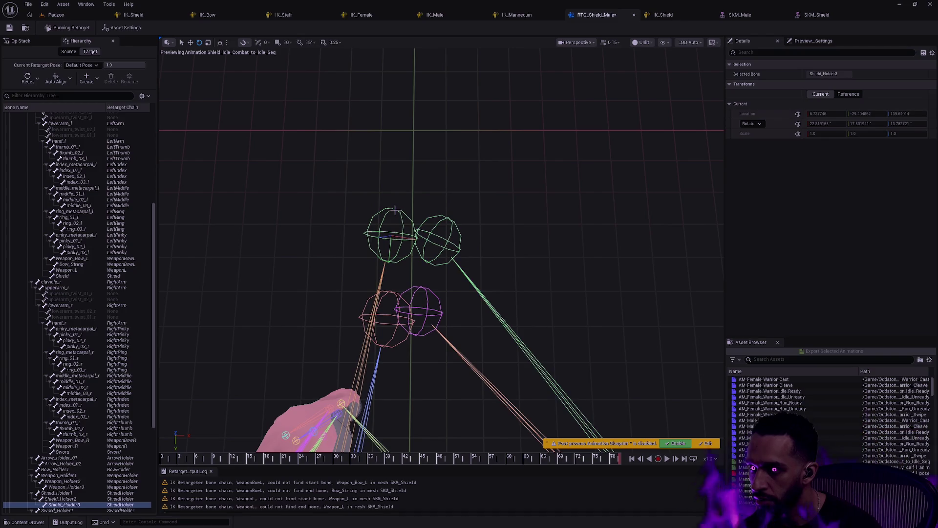
pyautogui.click(430, 219)
pyautogui.click(447, 278)
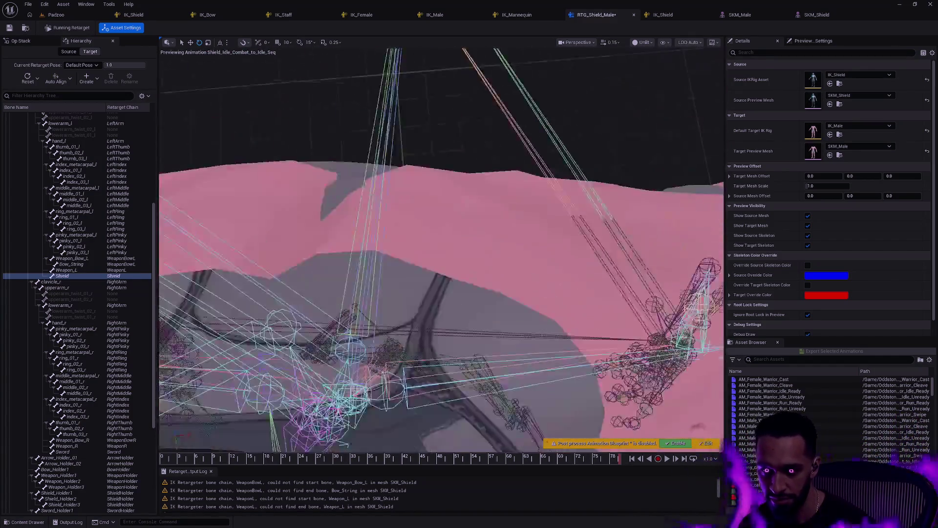
pyautogui.scroll(-10, 457, 290)
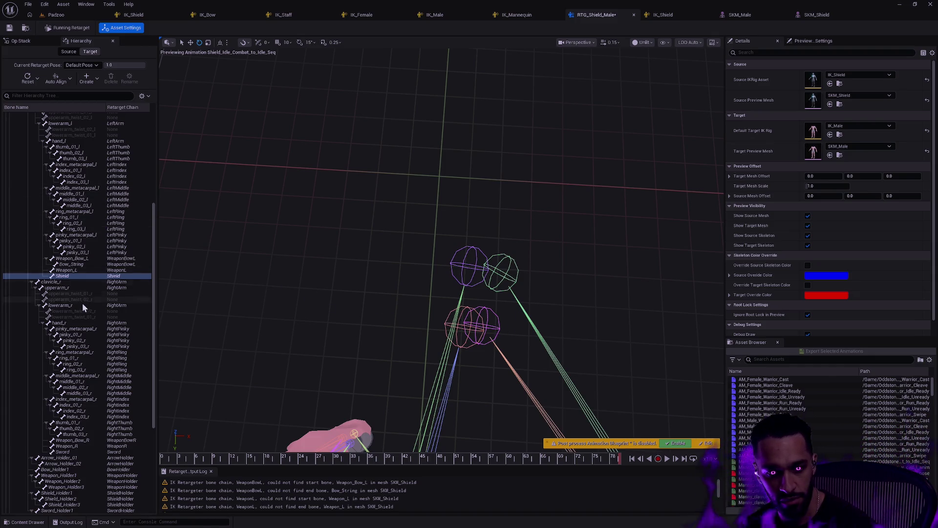
pyautogui.scroll(-3, 82, 306)
pyautogui.click(72, 369)
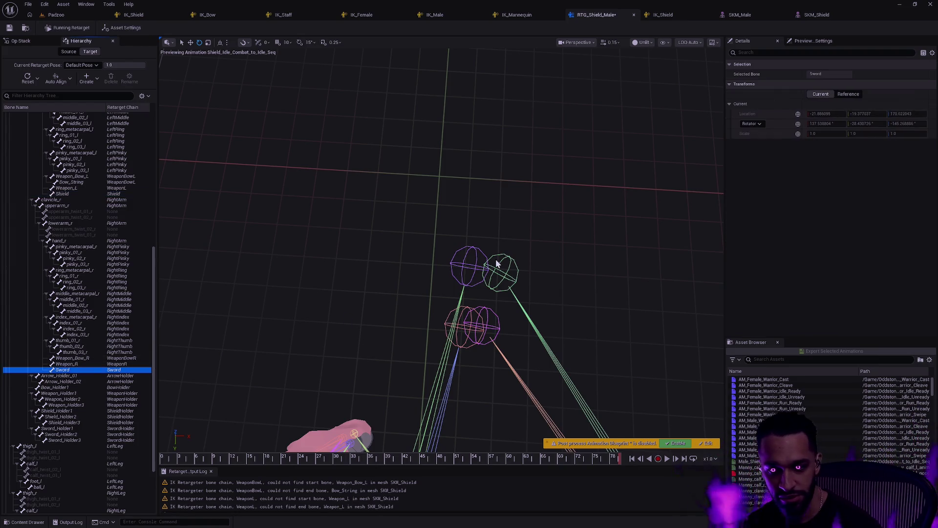
# Step: Focus on the Sword bone and orbit around the character to see the IK goal spheres
pyautogui.press('f')
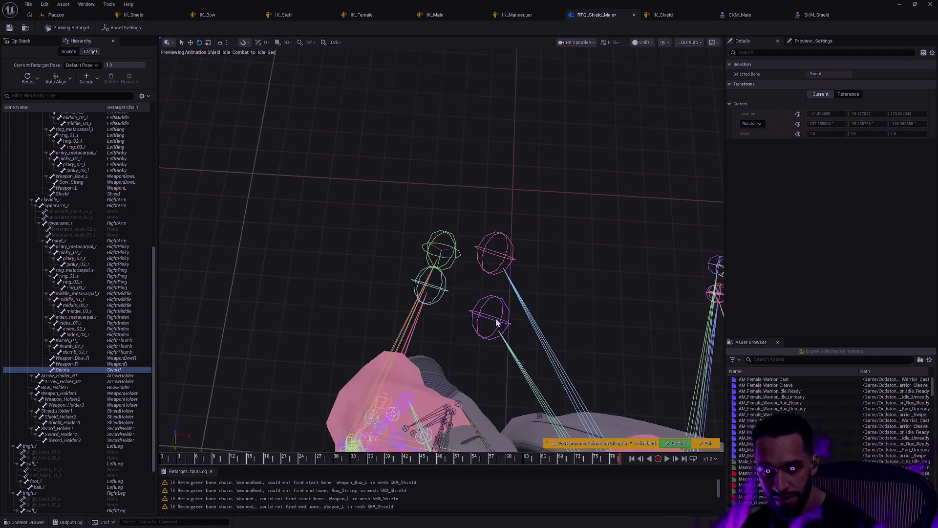
pyautogui.moveTo(549, 306); pyautogui.dragTo(648, 310)
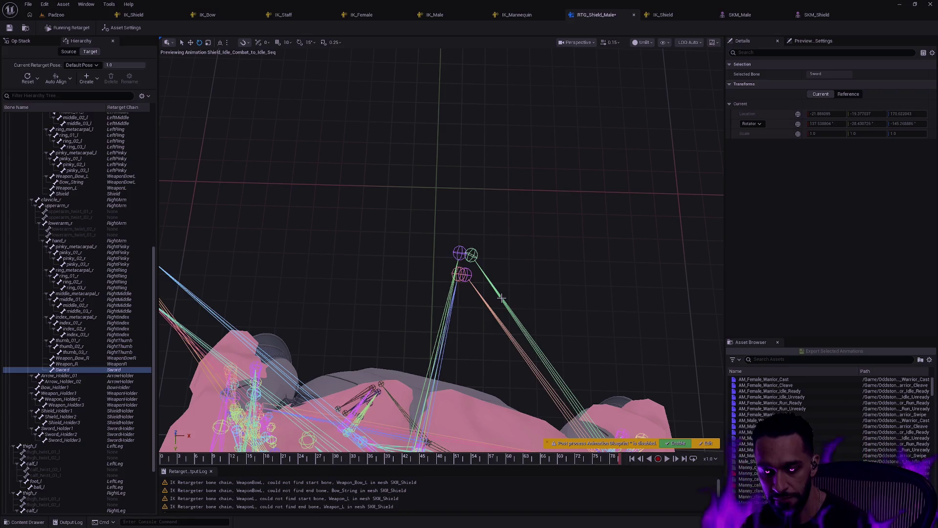
pyautogui.moveTo(488, 306); pyautogui.dragTo(480, 342)
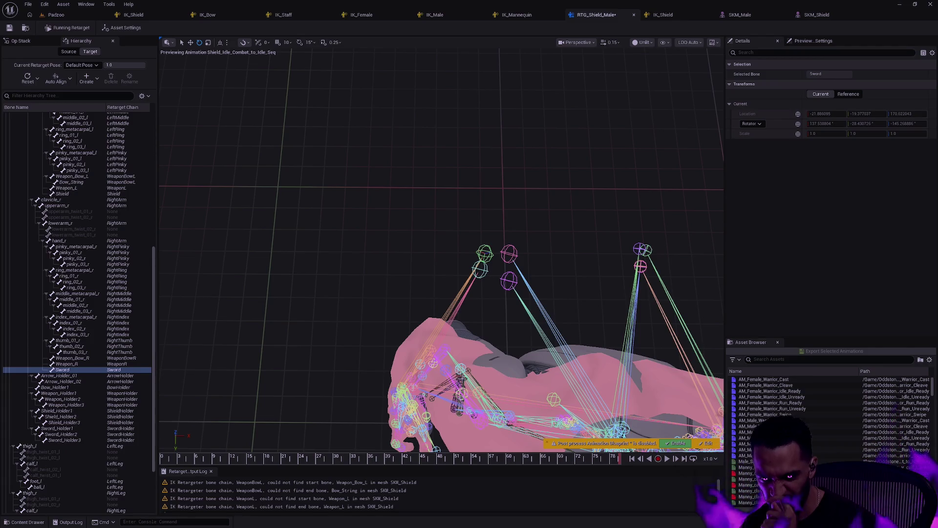
pyautogui.moveTo(469, 351); pyautogui.dragTo(479, 348)
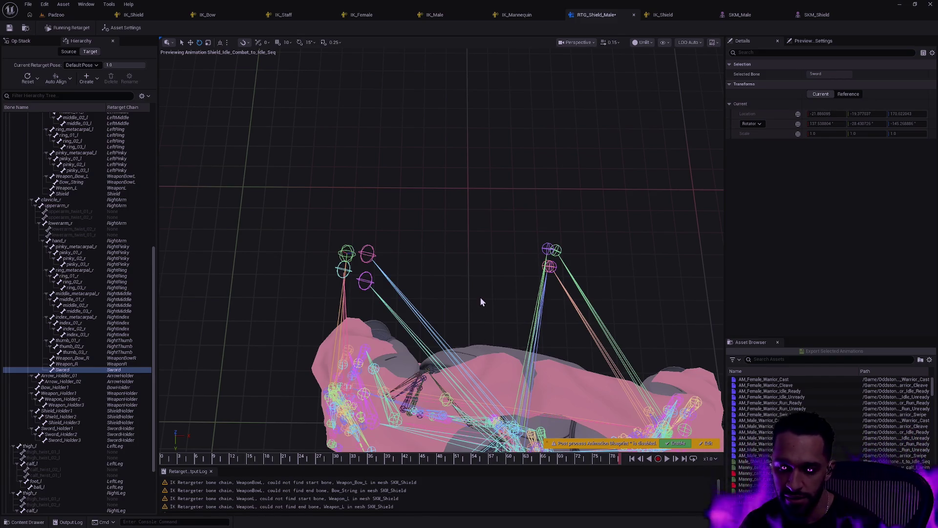
pyautogui.moveTo(485, 320); pyautogui.dragTo(438, 303)
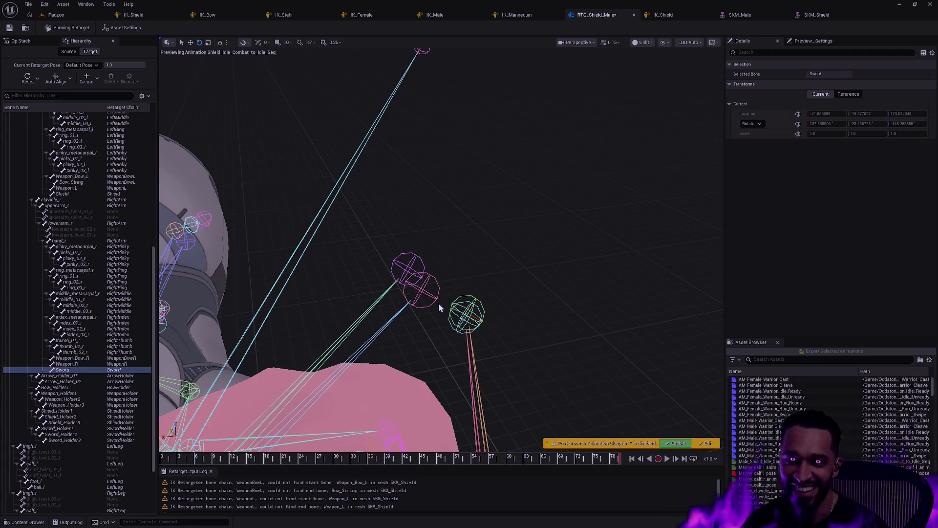
pyautogui.moveTo(492, 285)
pyautogui.mouseDown()
pyautogui.moveTo(493, 277)
pyautogui.moveTo(495, 298)
pyautogui.mouseUp()
pyautogui.click(493, 277)
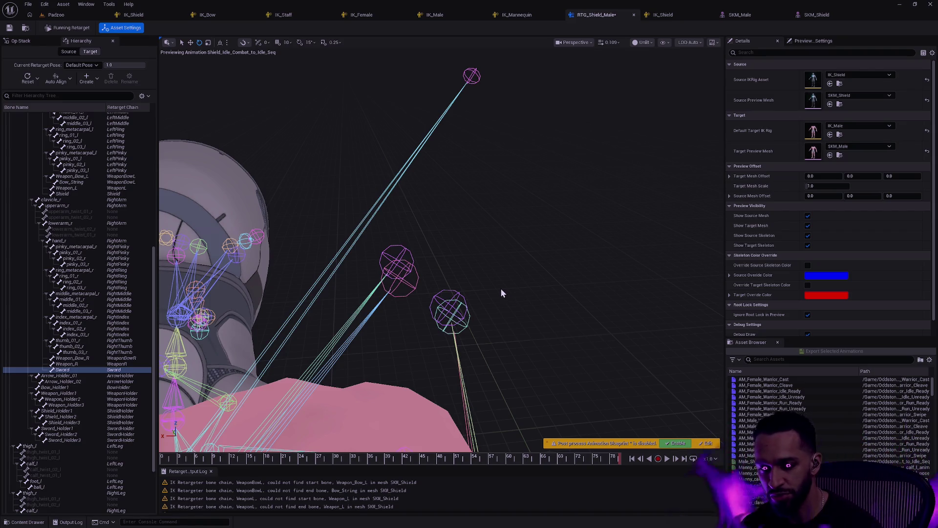
pyautogui.moveTo(502, 287)
pyautogui.mouseDown()
pyautogui.moveTo(488, 288)
pyautogui.moveTo(587, 292)
pyautogui.moveTo(522, 302)
pyautogui.mouseUp()
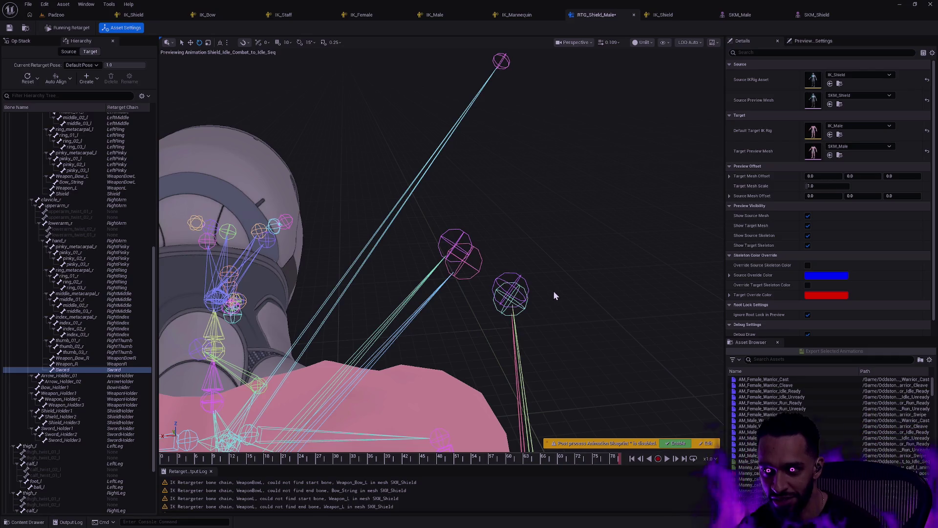
pyautogui.moveTo(553, 291)
pyautogui.mouseDown()
pyautogui.moveTo(444, 271)
pyautogui.moveTo(556, 292)
pyautogui.mouseUp()
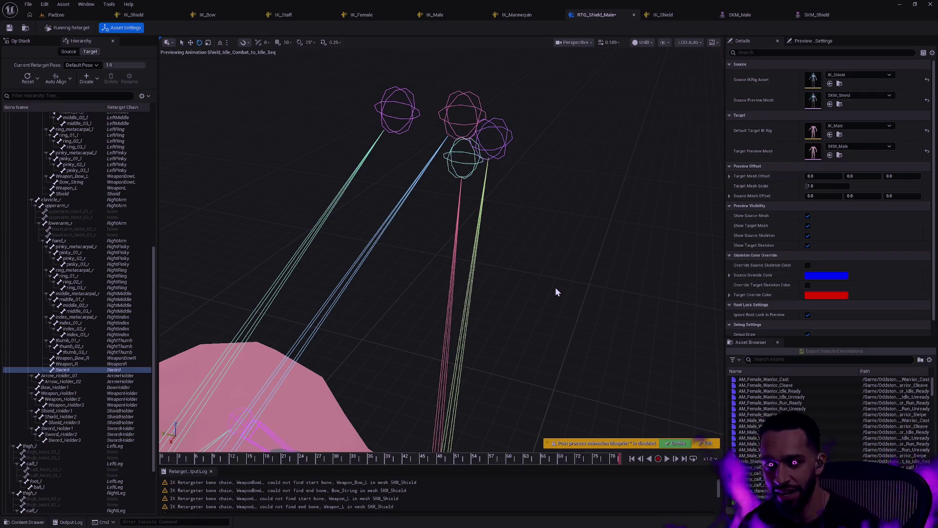
pyautogui.moveTo(561, 251)
pyautogui.mouseDown()
pyautogui.moveTo(557, 227)
pyautogui.moveTo(545, 227)
pyautogui.mouseUp()
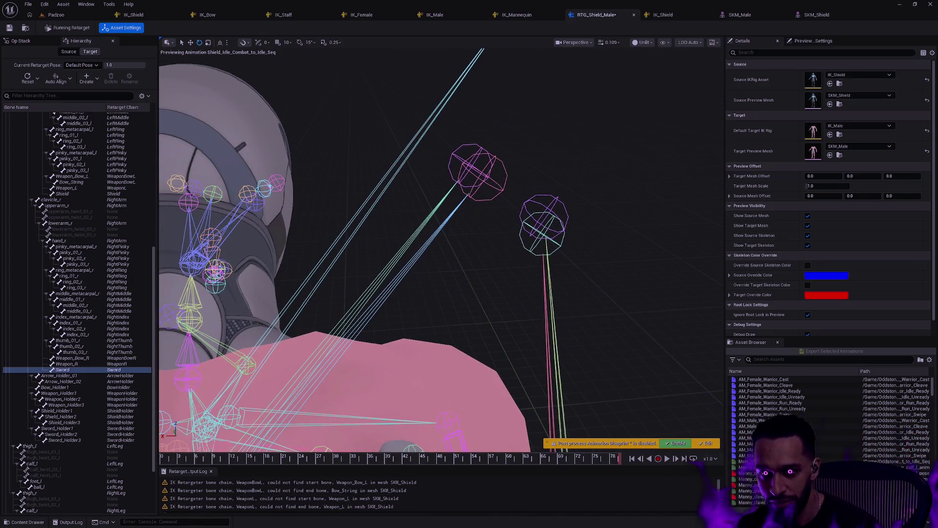
# Step: Inspect the Sword_Holder3 and Sword bones in the preview
pyautogui.click(512, 189)
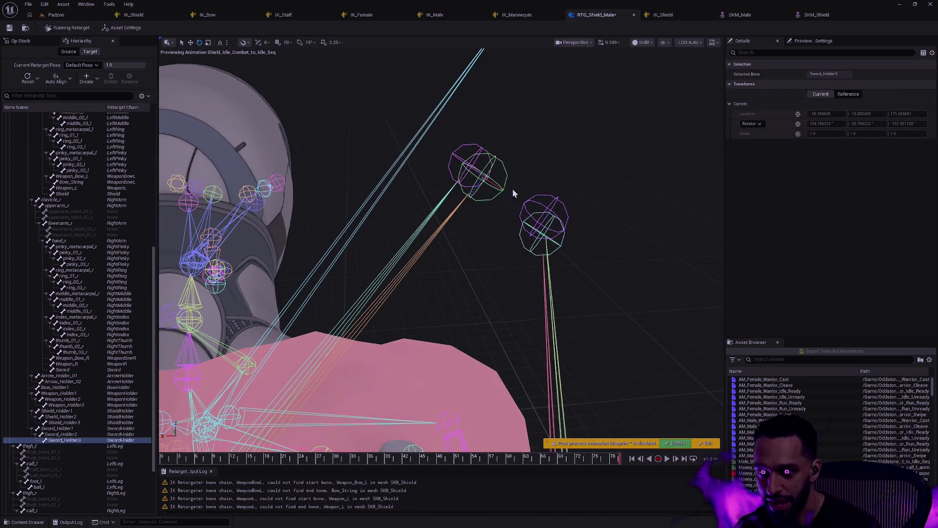
pyautogui.click(458, 159)
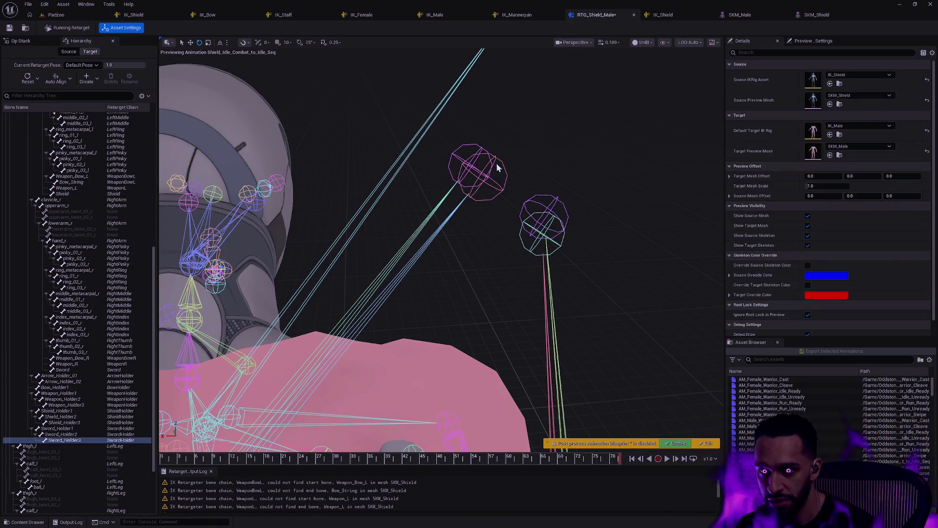
pyautogui.click(536, 203)
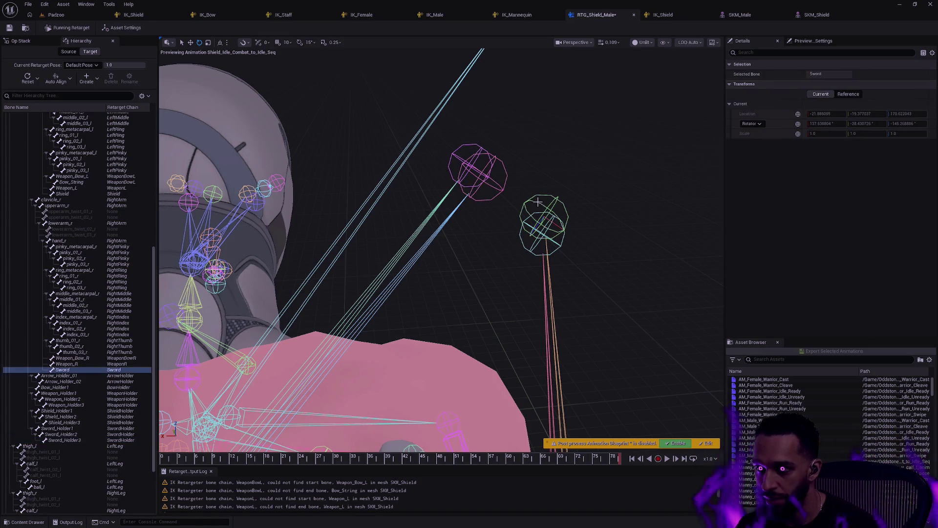
pyautogui.click(562, 246)
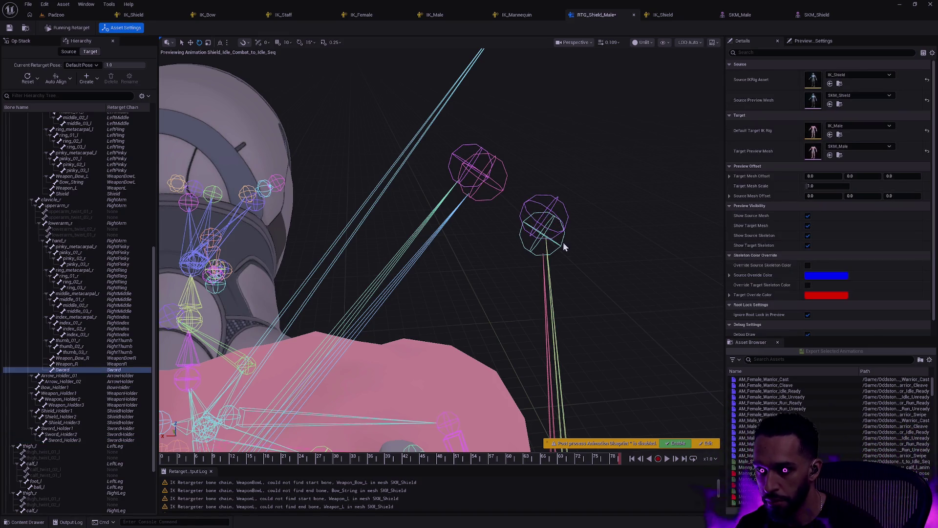
pyautogui.scroll(5, 564, 246)
pyautogui.click(497, 220)
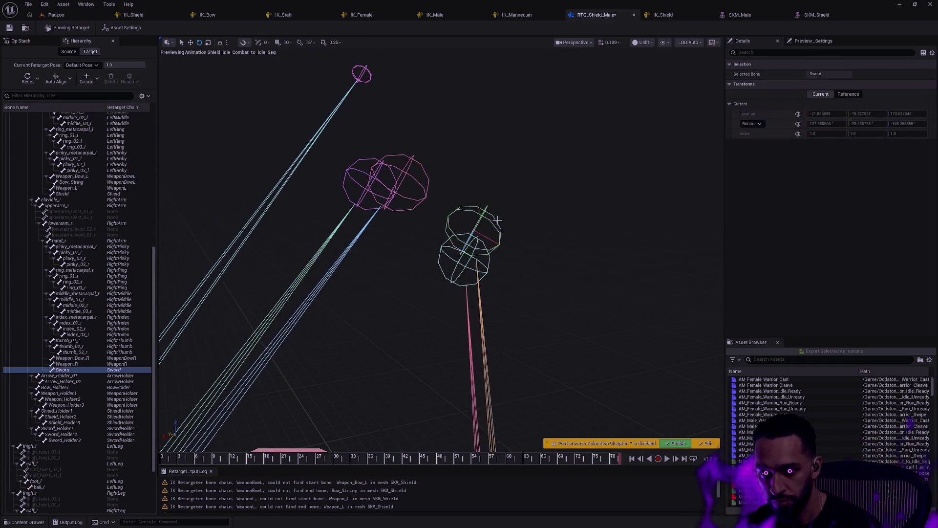
pyautogui.moveTo(497, 221); pyautogui.dragTo(470, 205)
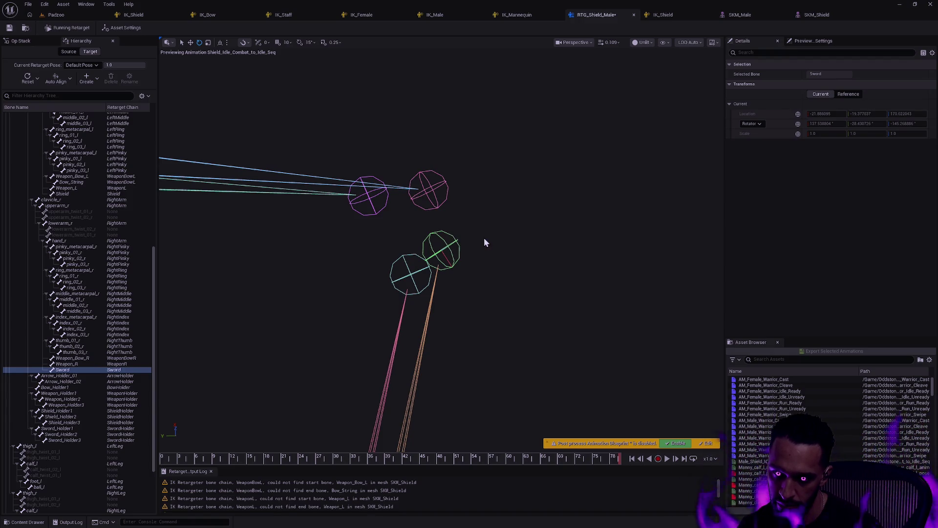
# Step: Show the IK_Shield/SKM_Shield source and IK_Male/SKM_Male target settings, then zoom out
pyautogui.click(517, 246)
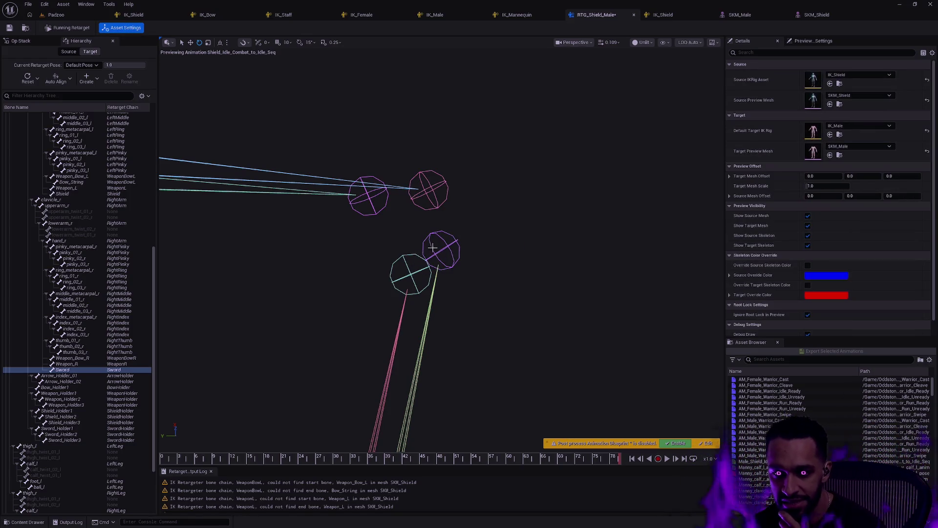
pyautogui.moveTo(461, 251); pyautogui.dragTo(435, 254)
pyautogui.moveTo(560, 221); pyautogui.dragTo(552, 230)
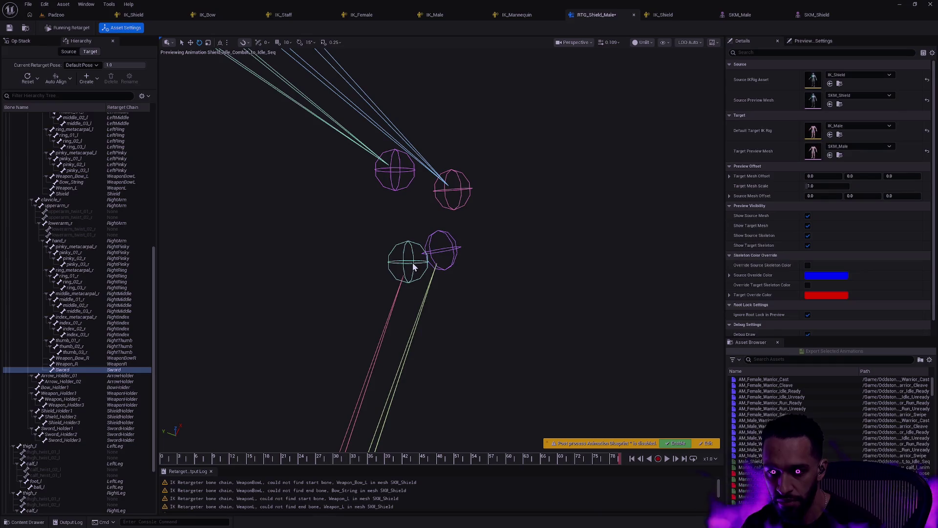
pyautogui.scroll(-5, 465, 260)
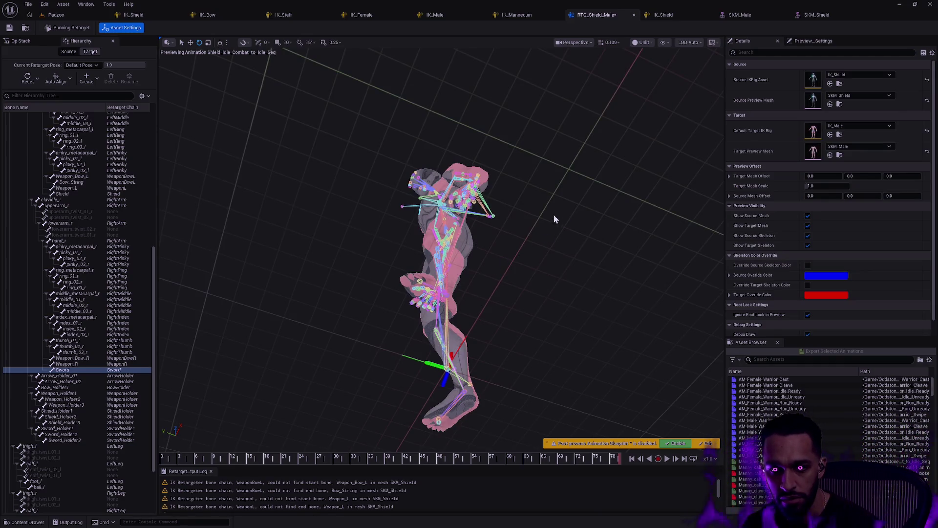
# Step: Frame the source skeleton's Sword bone, then return to asset settings and the Op Stack
pyautogui.click(68, 52)
pyautogui.click(72, 318)
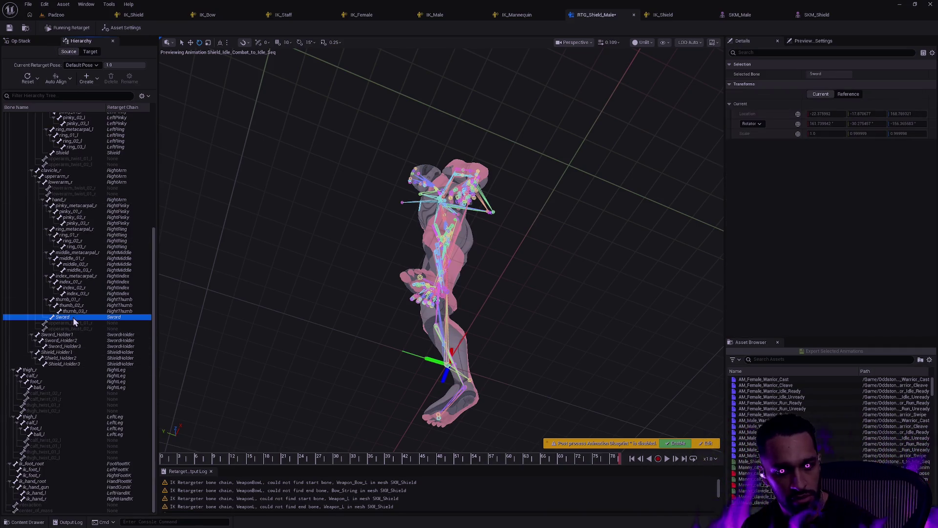
pyautogui.press('f')
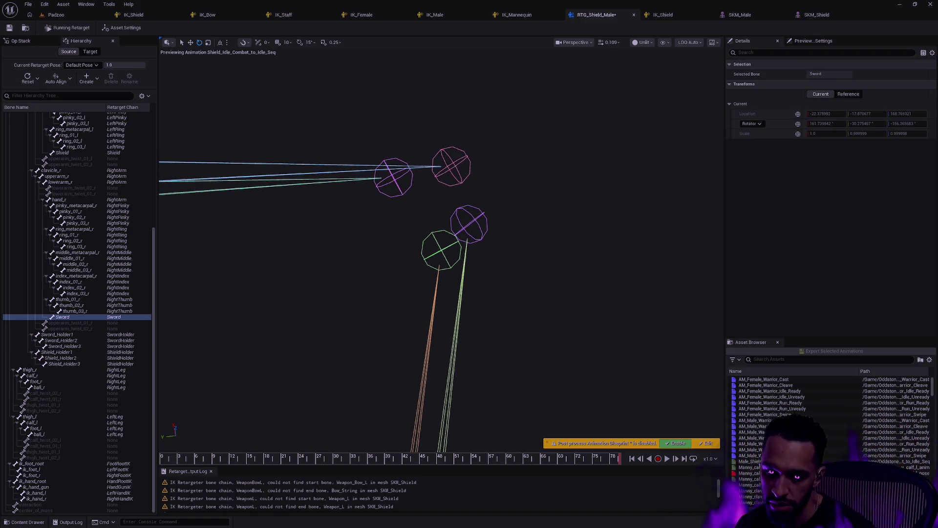
pyautogui.click(122, 27)
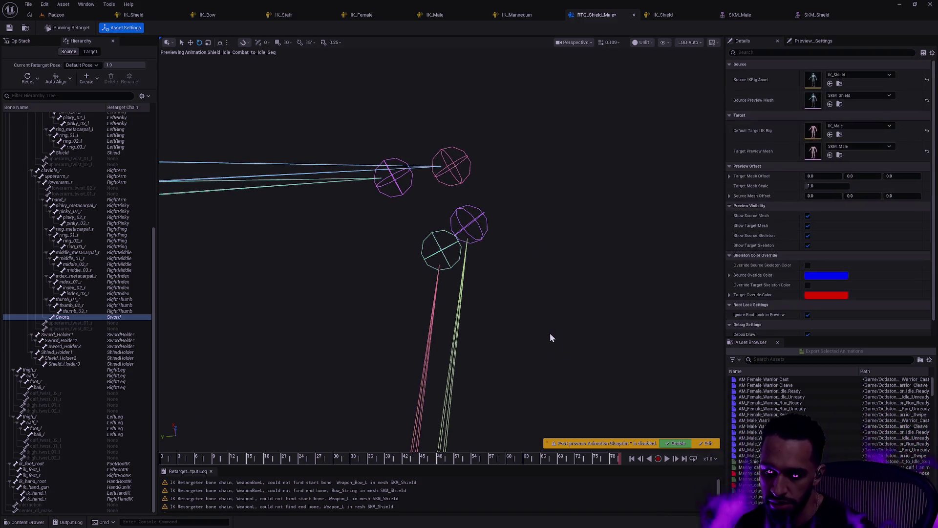
pyautogui.click(34, 42)
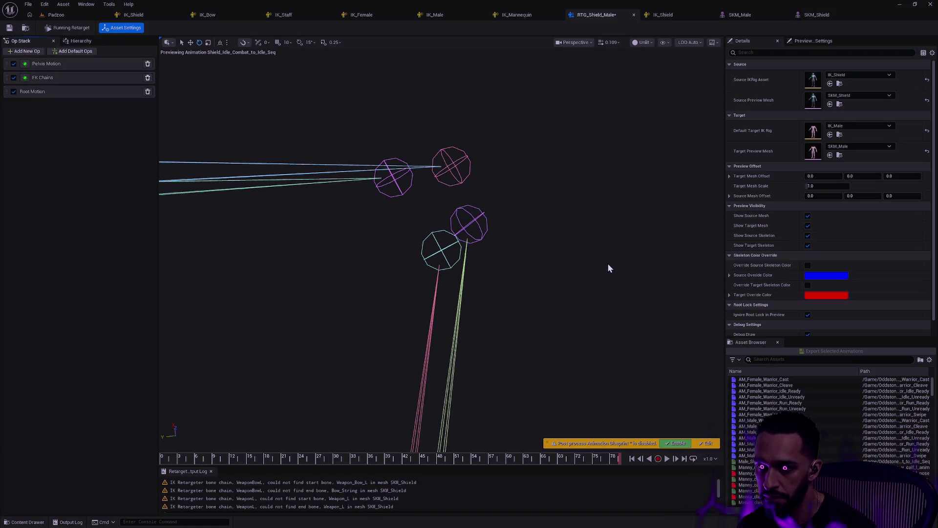
# Step: Select the FK Chains operation and bring up the Sword chain's FK retarget settings
pyautogui.click(60, 78)
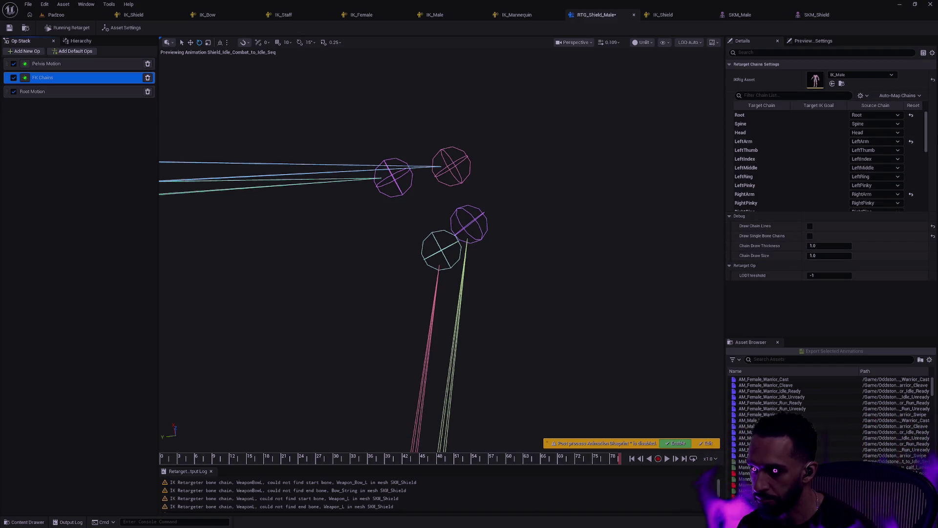
pyautogui.click(929, 132)
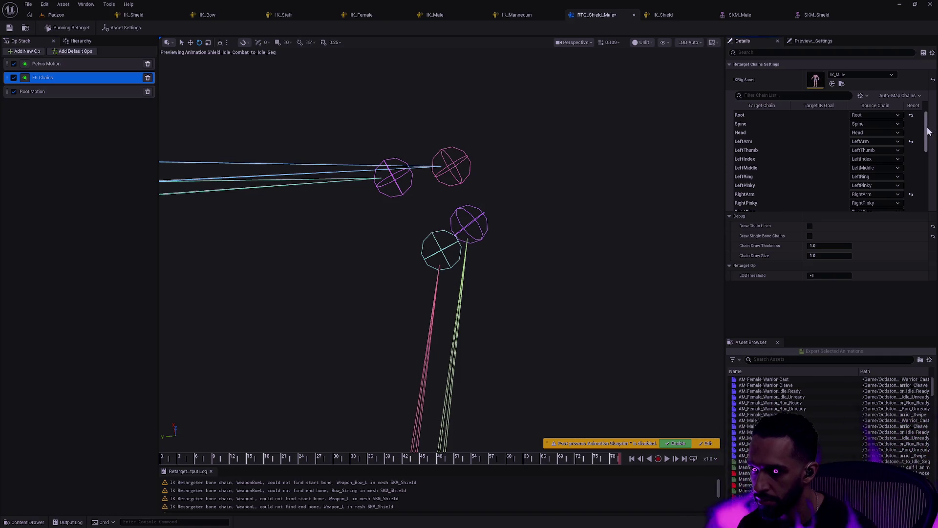
pyautogui.moveTo(928, 132); pyautogui.dragTo(927, 206)
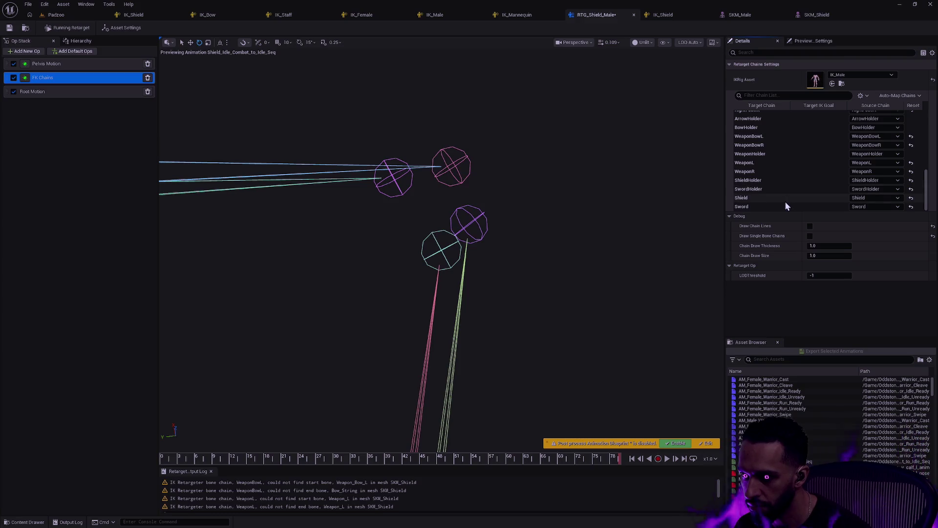
pyautogui.click(769, 208)
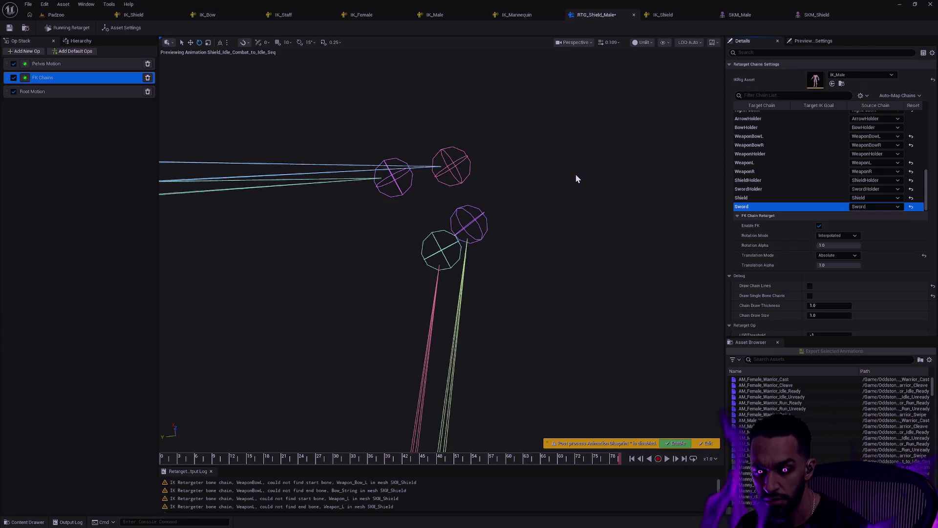
# Step: Try the Sword chain's rotation modes: None, One to One, Reversed, Match Chain, Match Scaled Chain, Copy Local
pyautogui.click(854, 236)
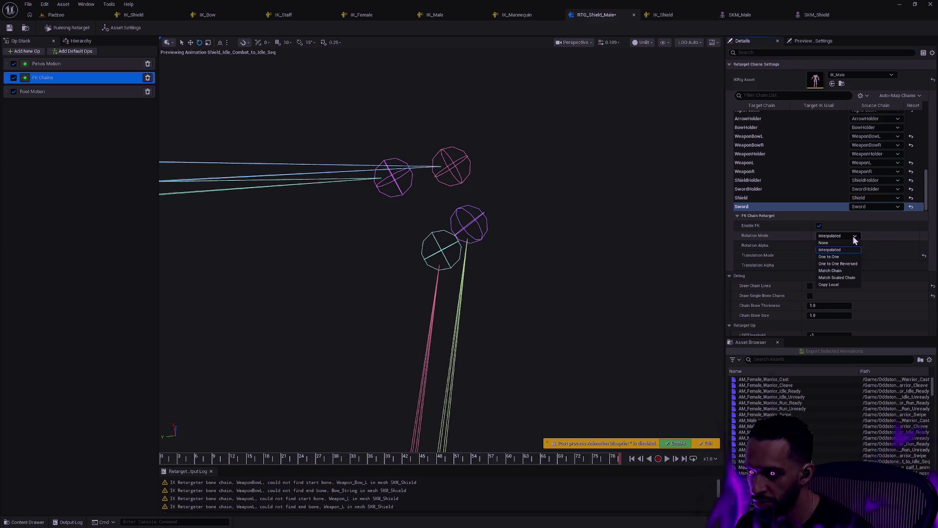
pyautogui.click(845, 243)
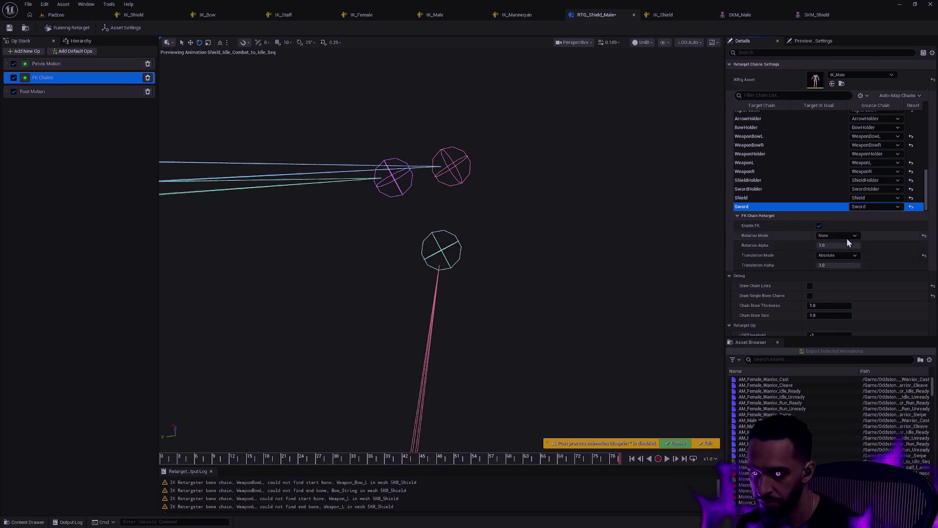
pyautogui.click(846, 237)
pyautogui.click(843, 256)
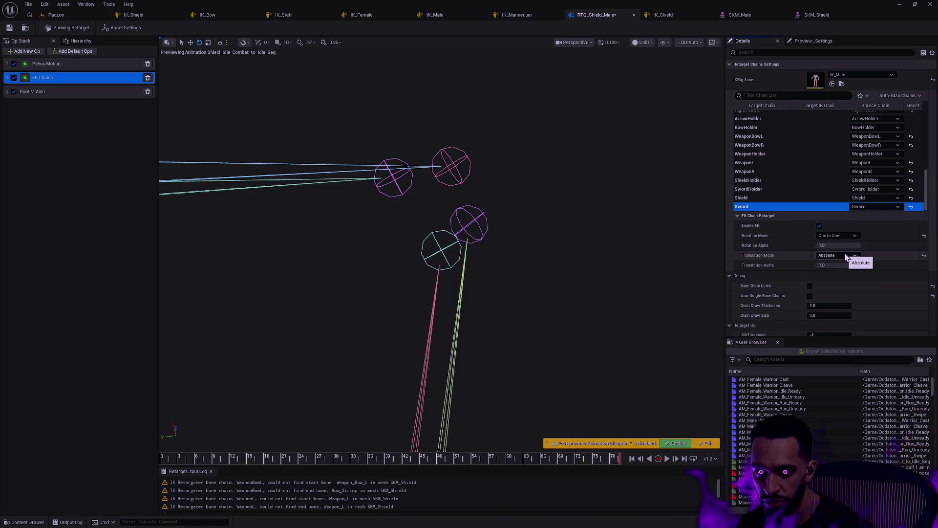
pyautogui.click(843, 236)
pyautogui.click(843, 269)
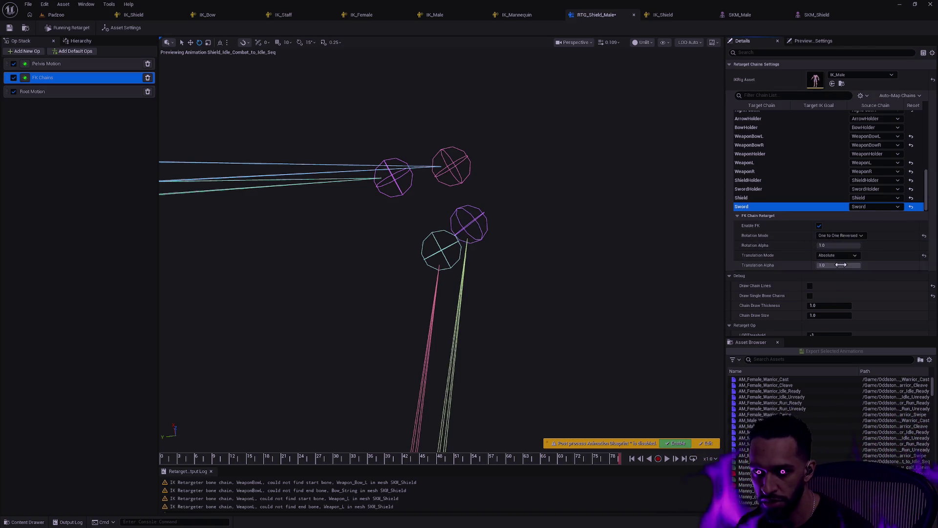
pyautogui.click(845, 238)
pyautogui.click(848, 270)
pyautogui.click(843, 236)
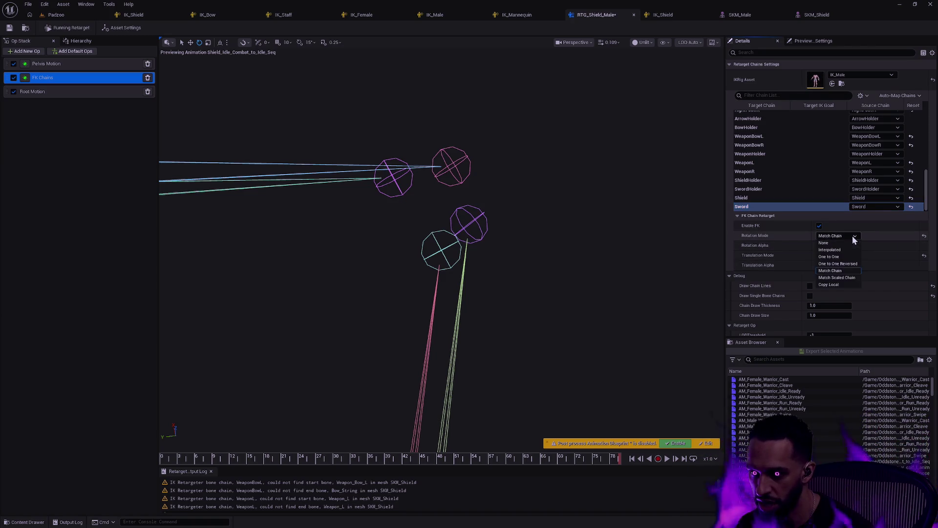
pyautogui.click(852, 277)
pyautogui.click(845, 236)
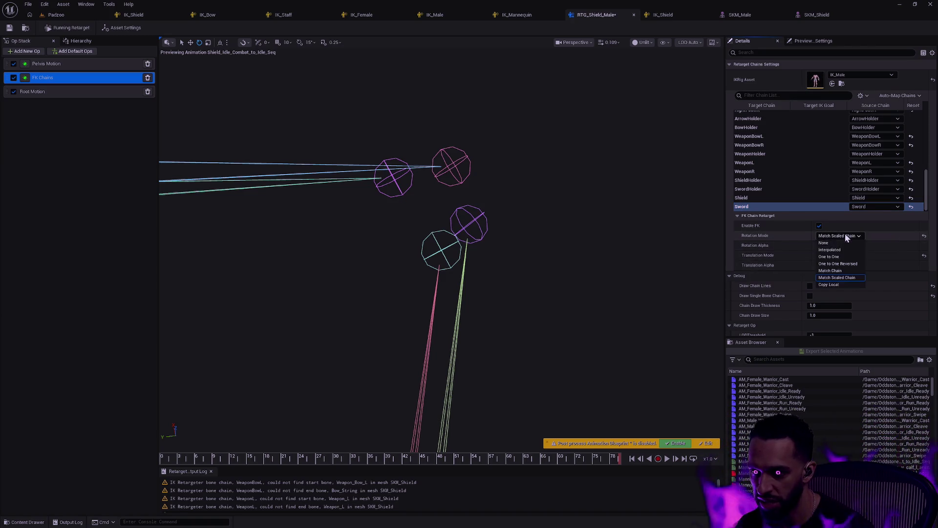
pyautogui.click(845, 284)
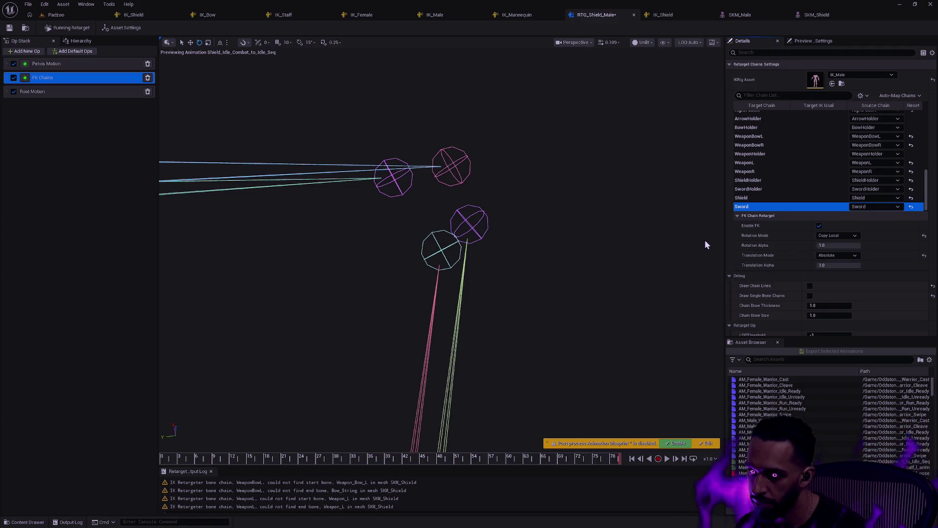
# Step: Settle the Sword rotation mode on None and nudge its rotation alpha slightly lower
pyautogui.moveTo(757, 236)
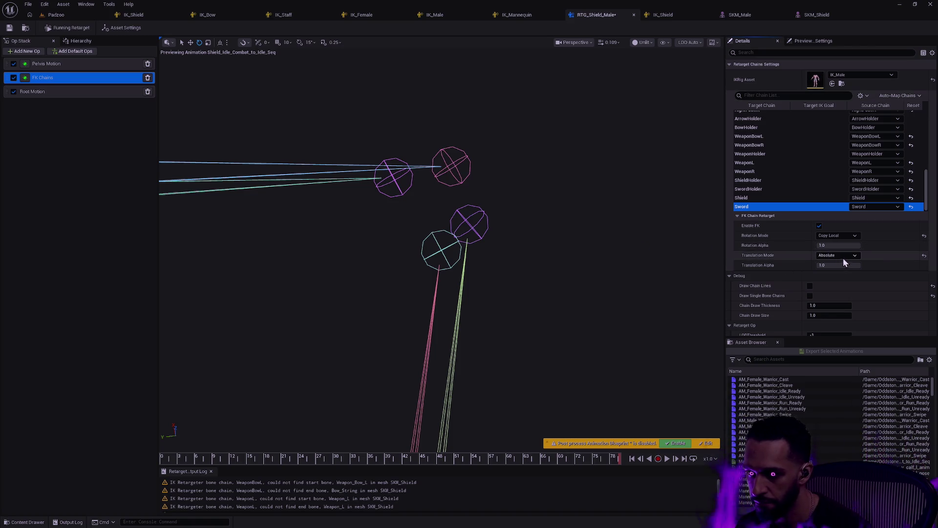
pyautogui.click(843, 237)
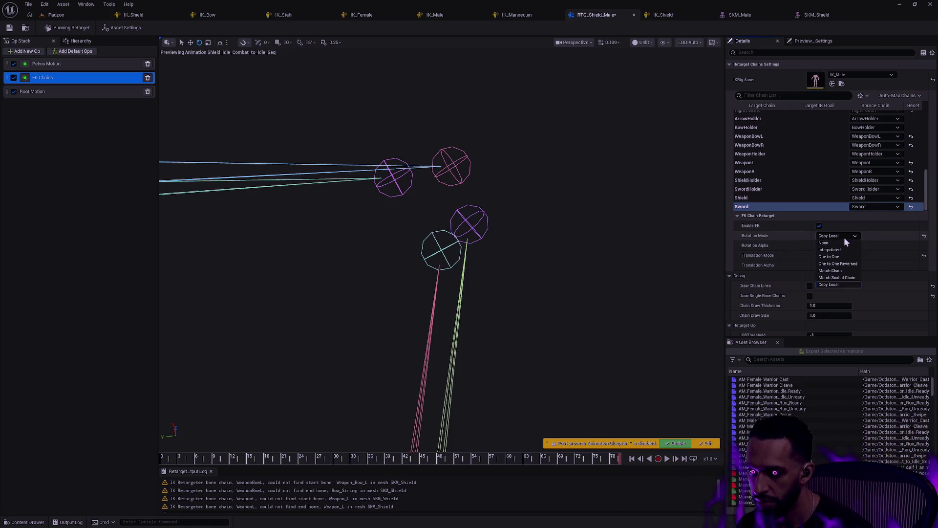
pyautogui.click(842, 245)
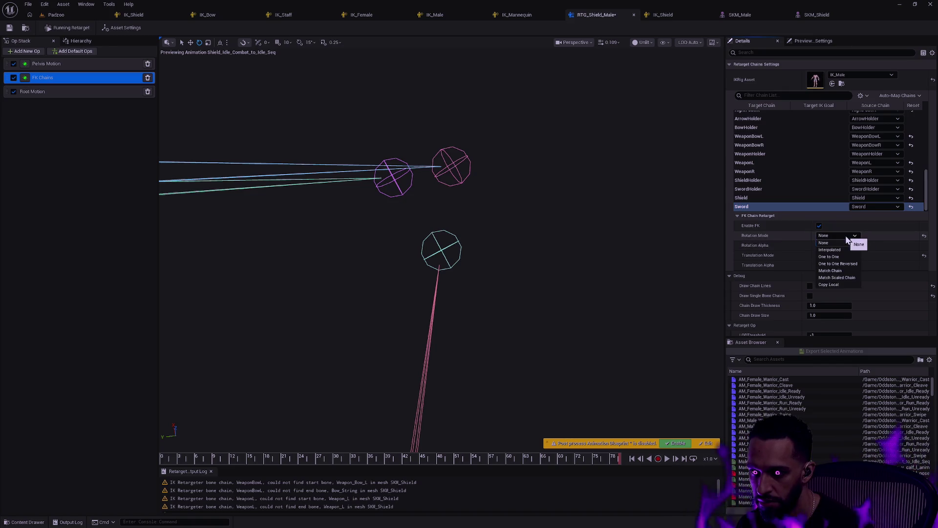
pyautogui.click(846, 237)
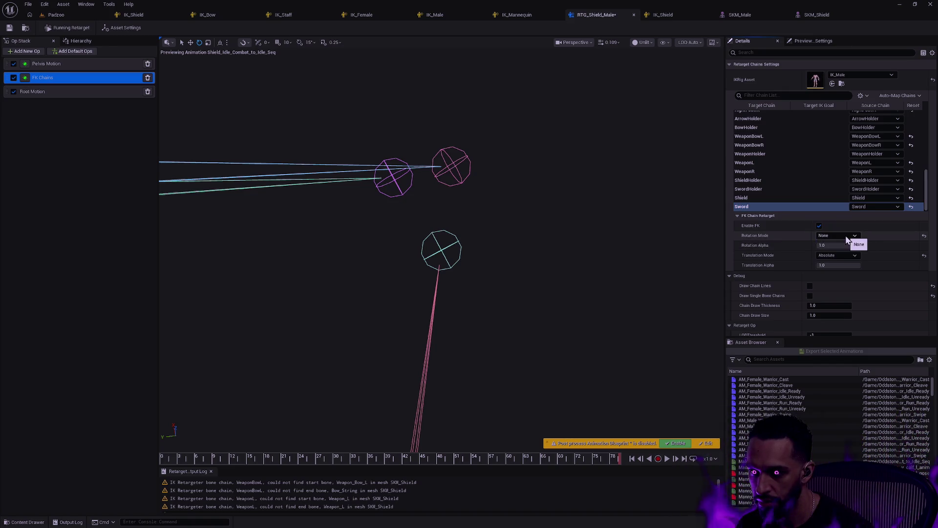
pyautogui.click(848, 240)
pyautogui.click(847, 239)
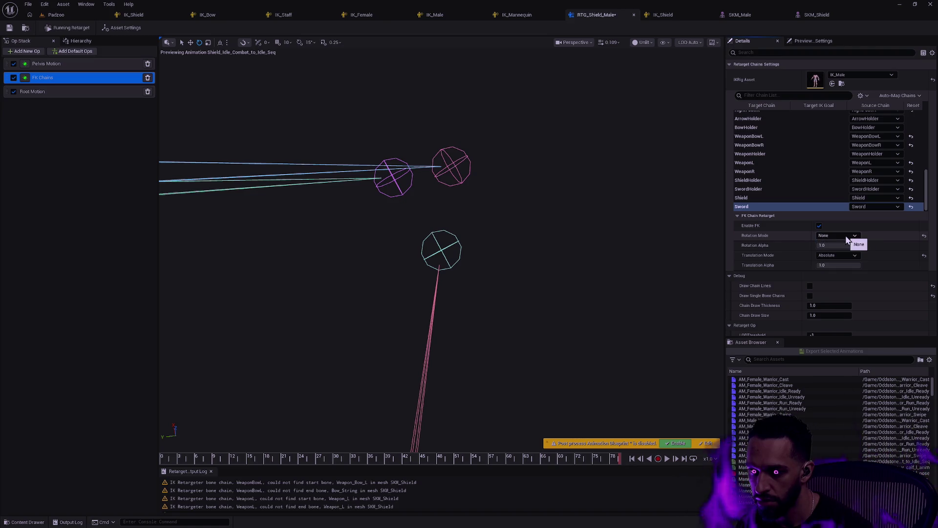
pyautogui.moveTo(846, 244); pyautogui.dragTo(860, 245)
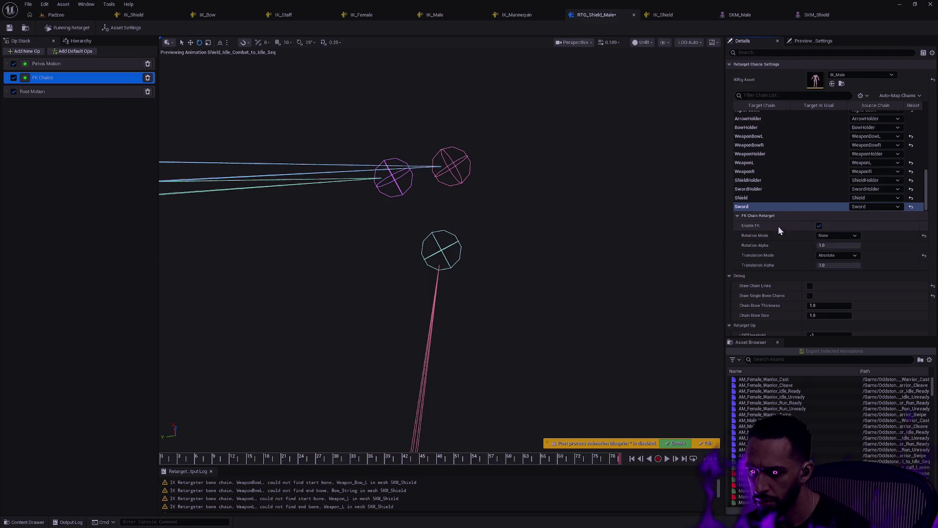
pyautogui.click(843, 235)
# Step: Switch the Sword chain's rotation mode back to Interpolated
pyautogui.click(842, 250)
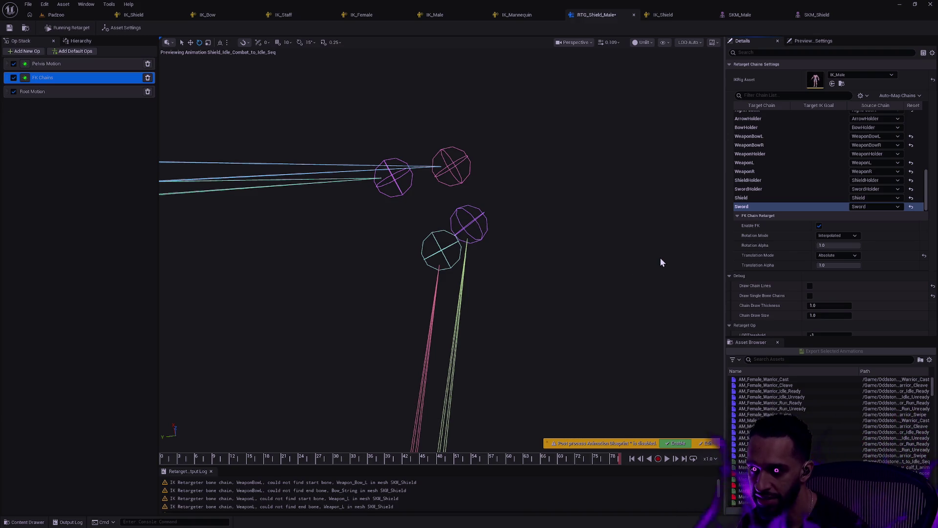
# Step: Select the Sword chain, enlarge the chain settings panel, and scroll the chain list up
pyautogui.click(927, 207)
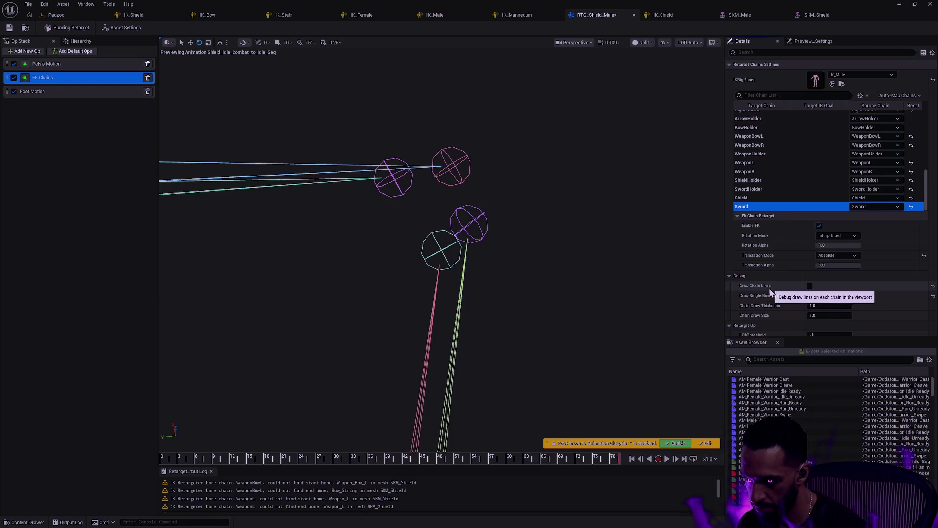
pyautogui.moveTo(738, 338)
pyautogui.mouseDown()
pyautogui.moveTo(762, 396)
pyautogui.moveTo(815, 390)
pyautogui.mouseUp()
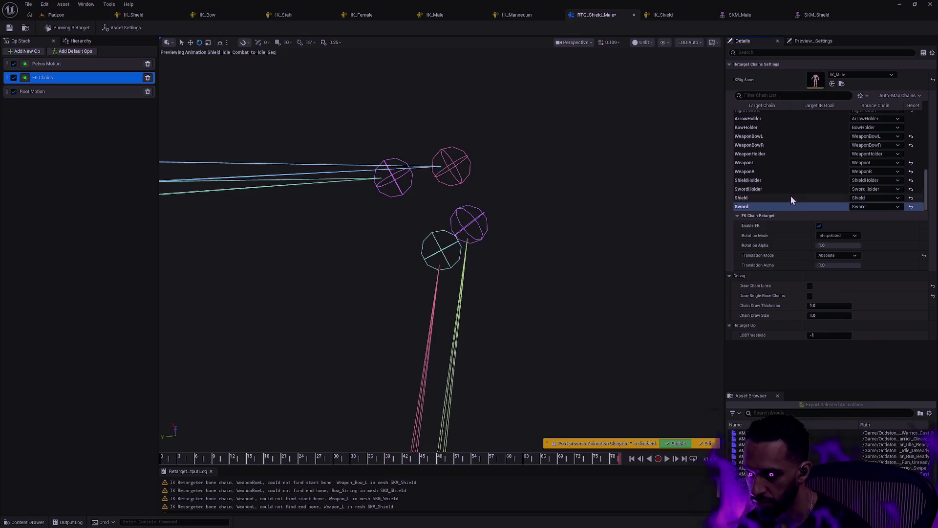
pyautogui.scroll(5, 777, 184)
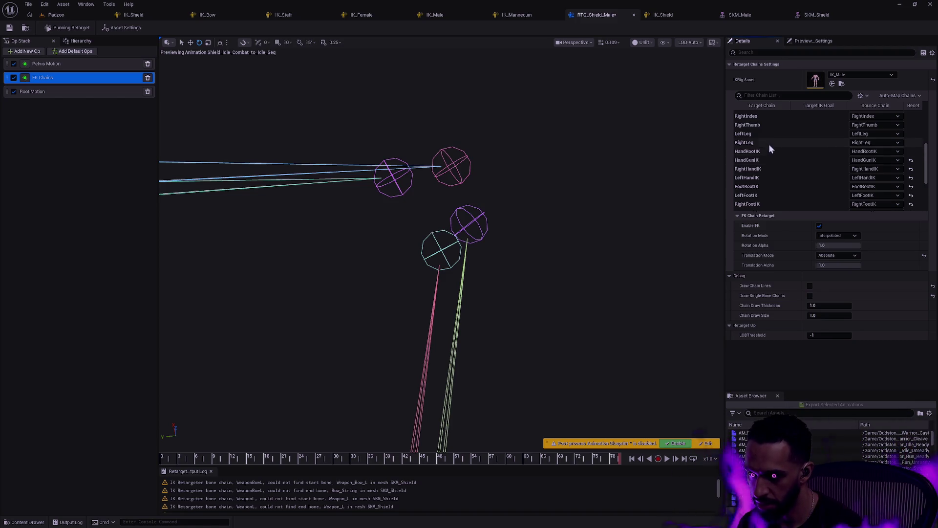
# Step: Select the RightArm chain and try One to One, One to One Reversed and Match Chain rotation
pyautogui.scroll(5, 793, 161)
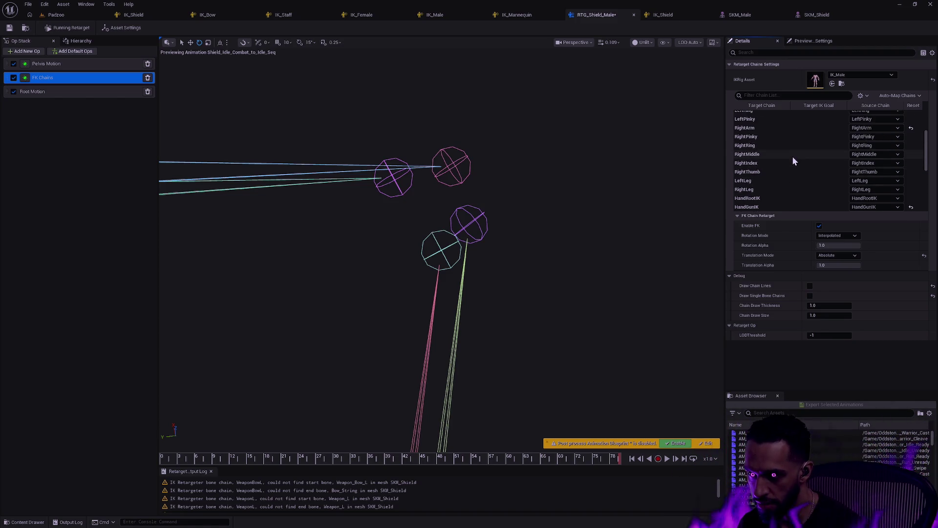
pyautogui.click(768, 130)
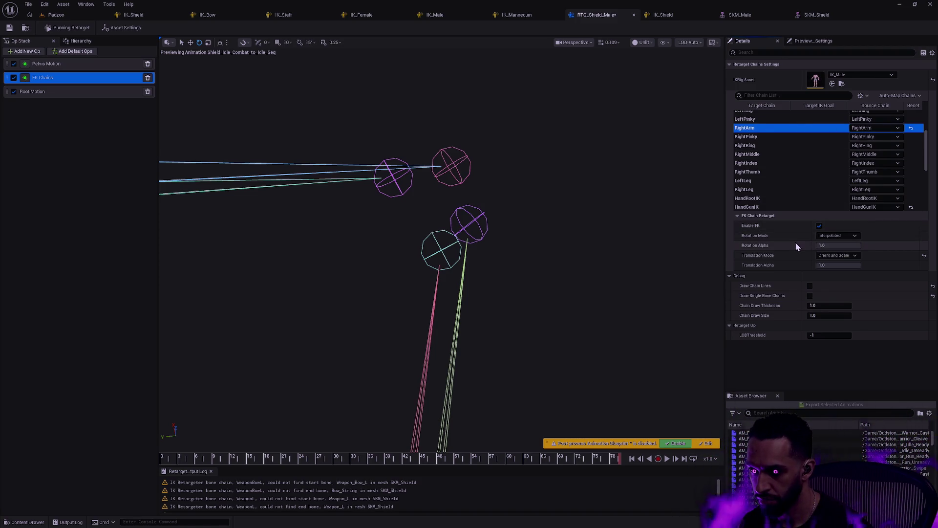
pyautogui.click(849, 236)
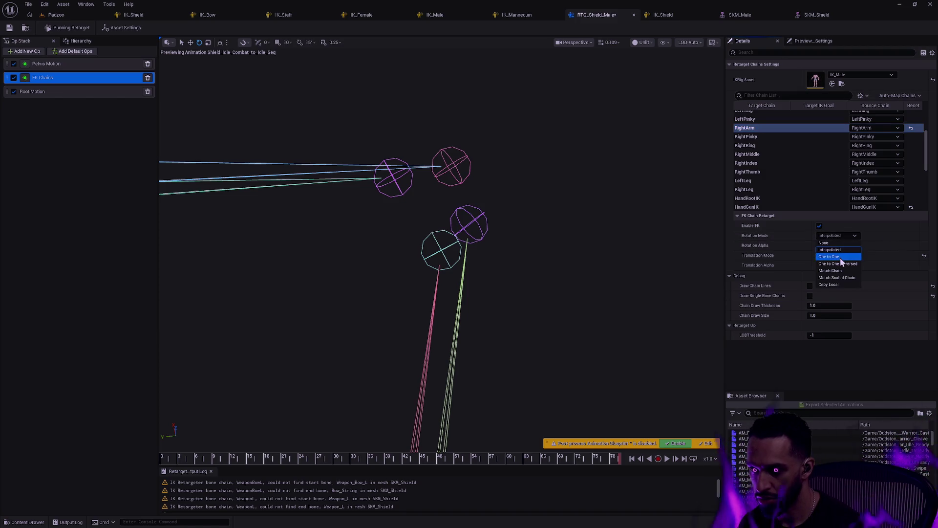
pyautogui.click(840, 257)
pyautogui.click(837, 235)
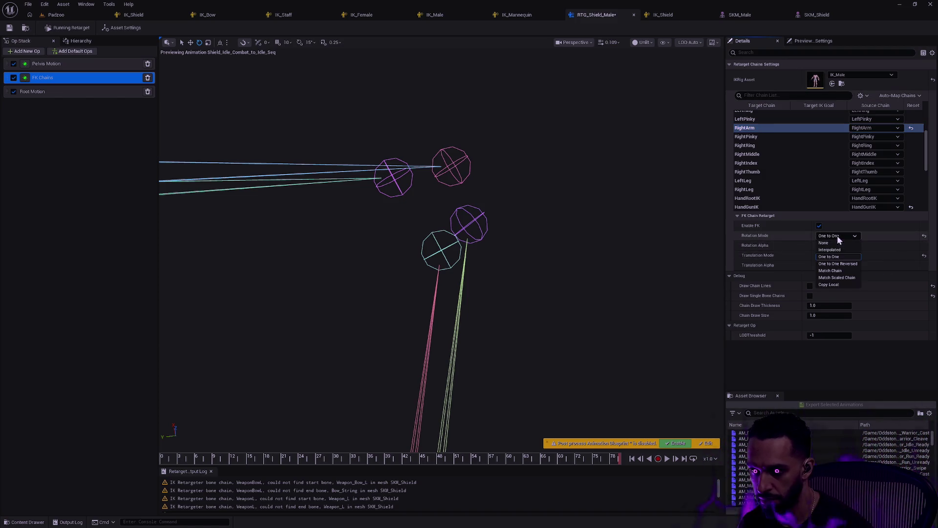
pyautogui.click(843, 266)
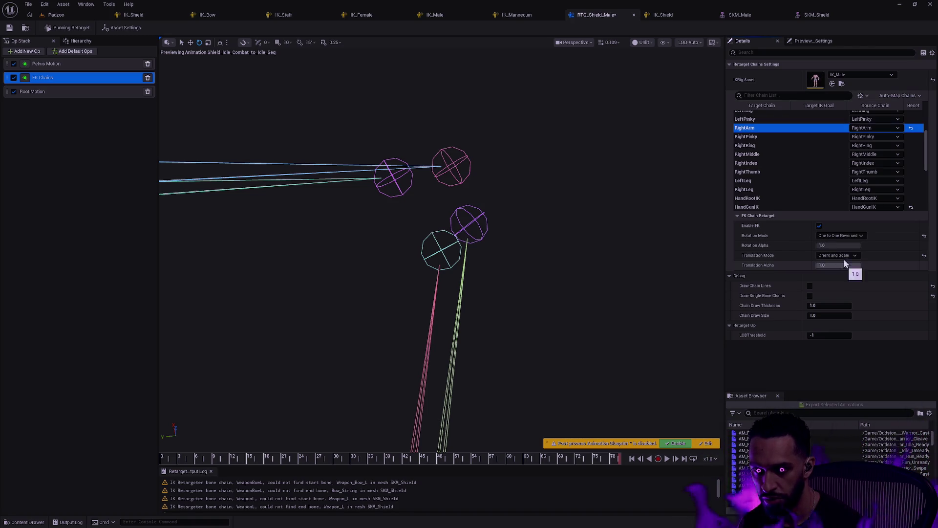
pyautogui.click(843, 240)
pyautogui.click(843, 271)
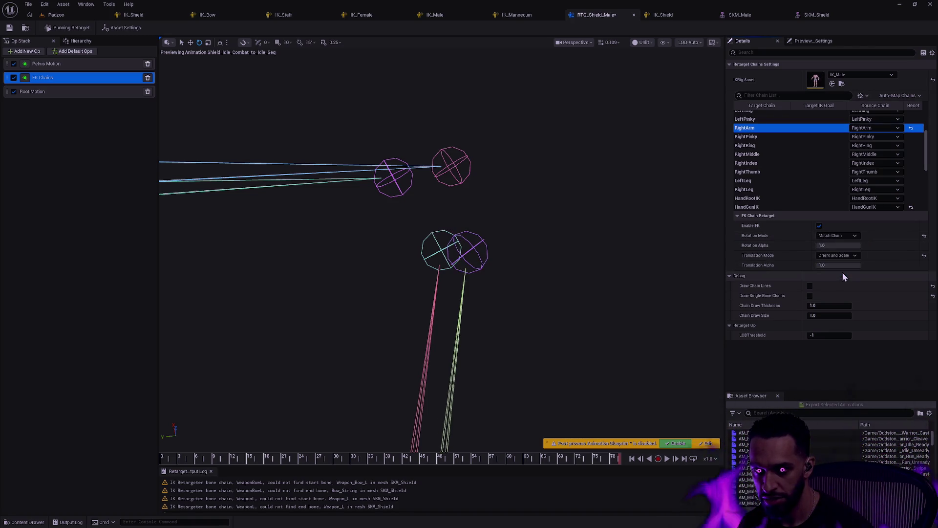
# Step: Compare Interpolated, Match Chain and Match Scaled Chain on RightArm, ending on Copy Local
pyautogui.click(849, 237)
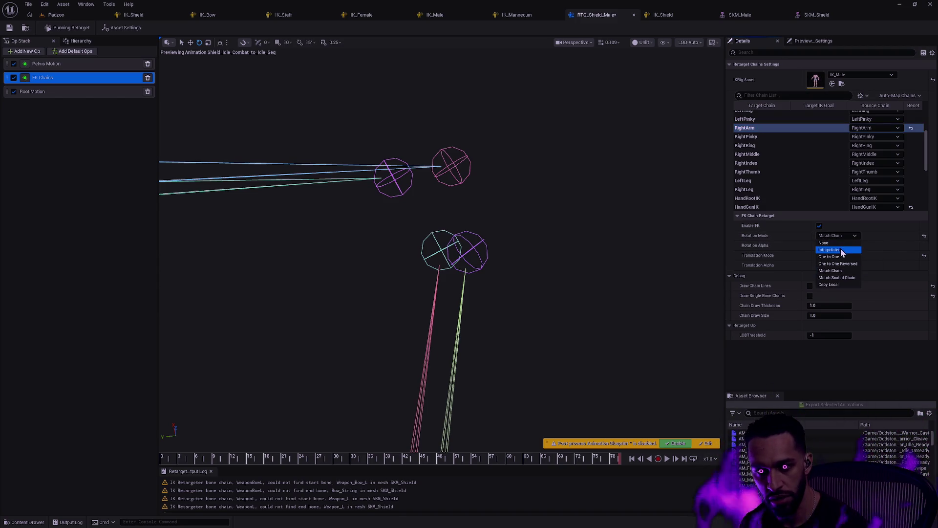
pyautogui.click(840, 248)
pyautogui.click(844, 234)
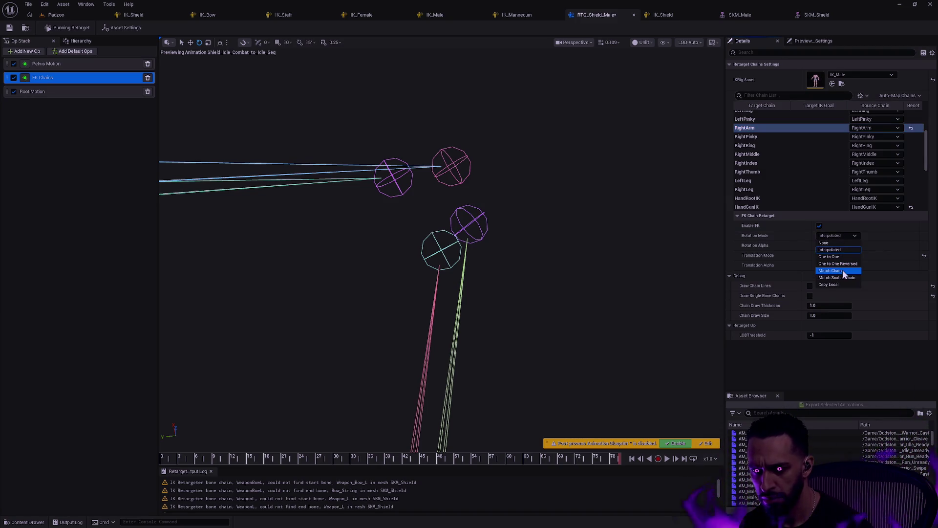
pyautogui.click(843, 270)
pyautogui.click(846, 236)
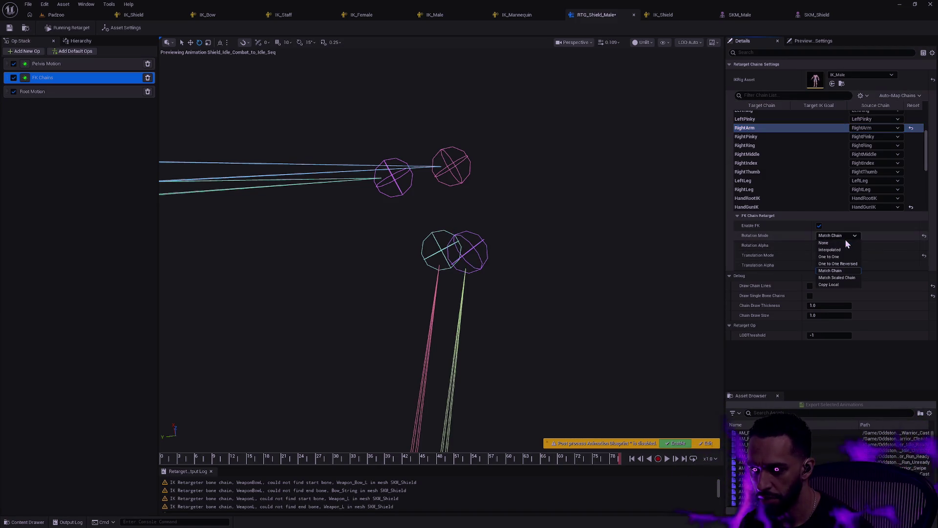
pyautogui.click(845, 278)
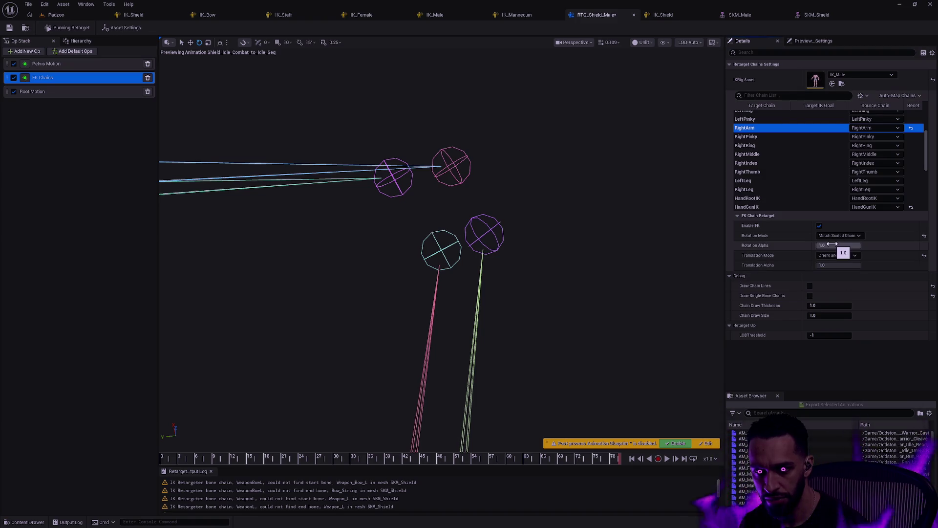
pyautogui.click(842, 236)
pyautogui.click(842, 284)
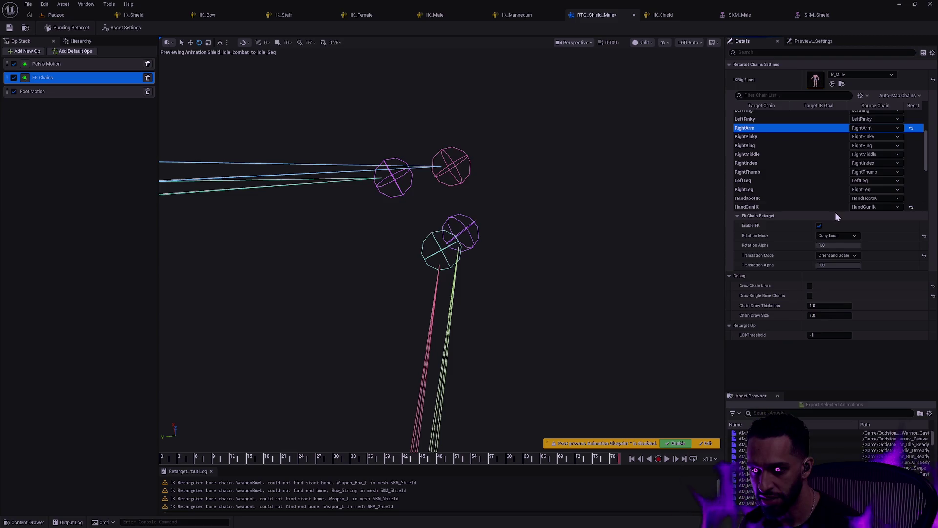
pyautogui.scroll(-5, 913, 161)
# Step: Select the Sword chain and try One to One, One to One Reversed and Match Chain rotation
pyautogui.click(821, 198)
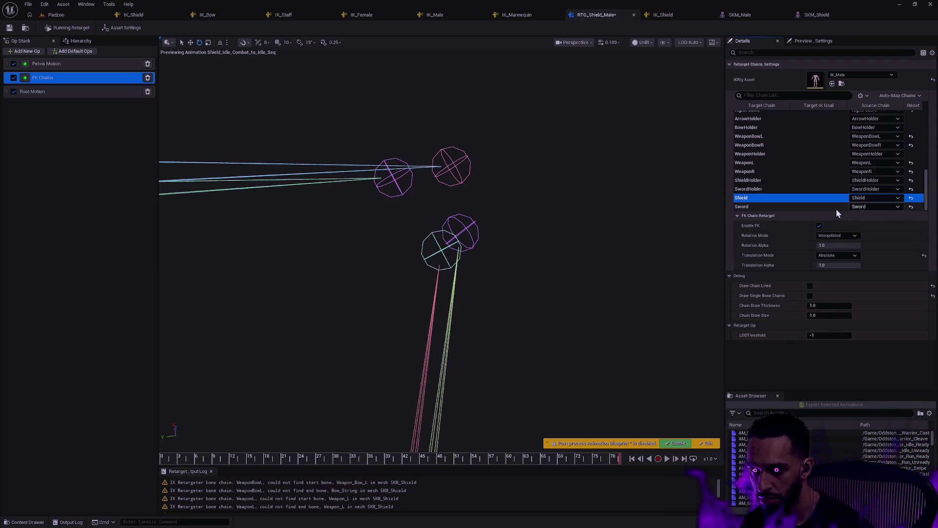
pyautogui.click(801, 208)
pyautogui.click(844, 235)
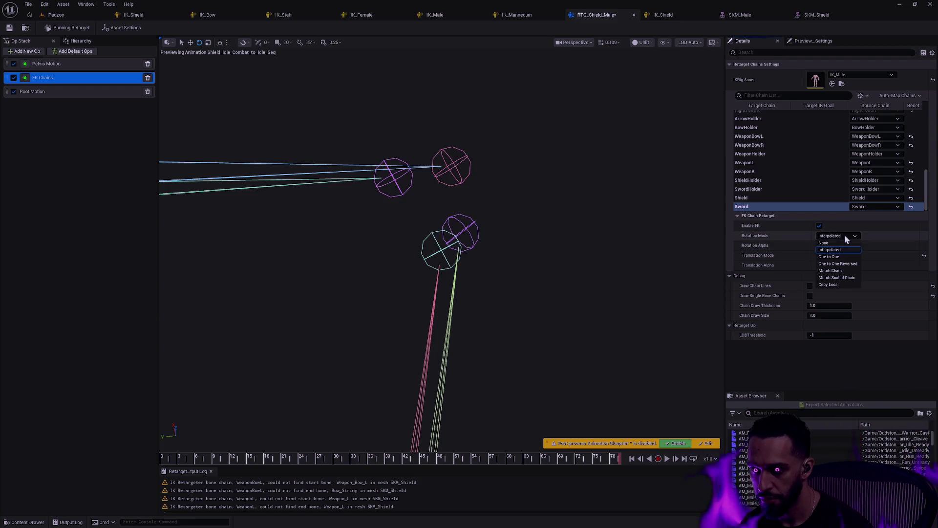
pyautogui.click(845, 256)
pyautogui.click(845, 236)
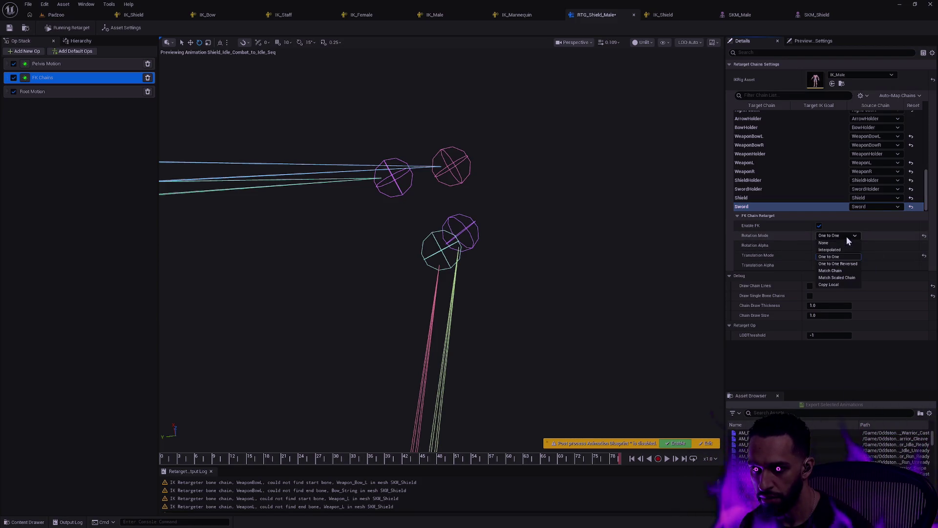
pyautogui.click(846, 263)
pyautogui.click(841, 236)
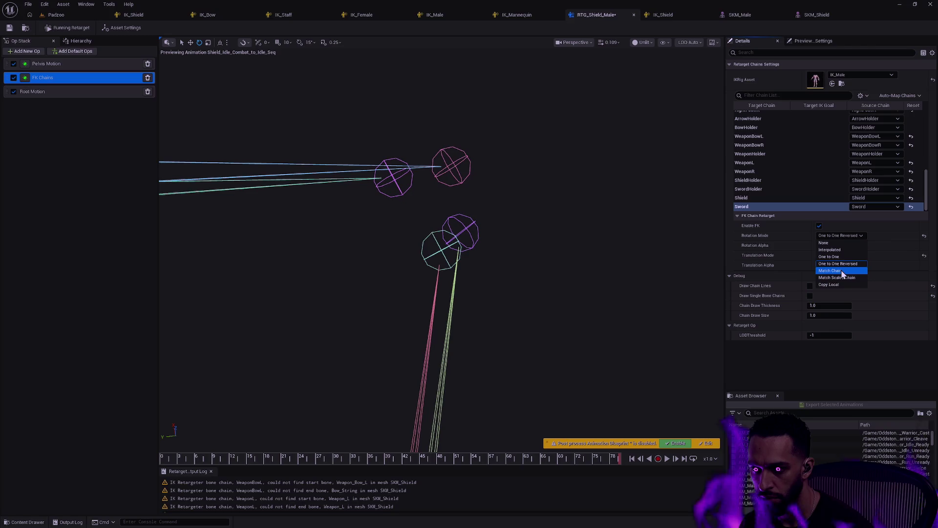
pyautogui.click(840, 270)
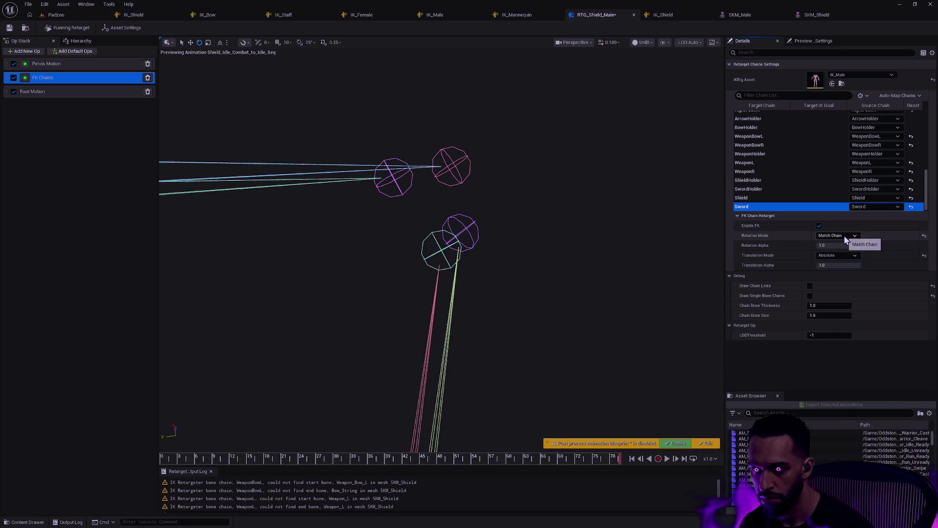
# Step: Try Match Scaled Chain, Copy Local and None on the Sword chain, then restore Interpolated
pyautogui.click(843, 235)
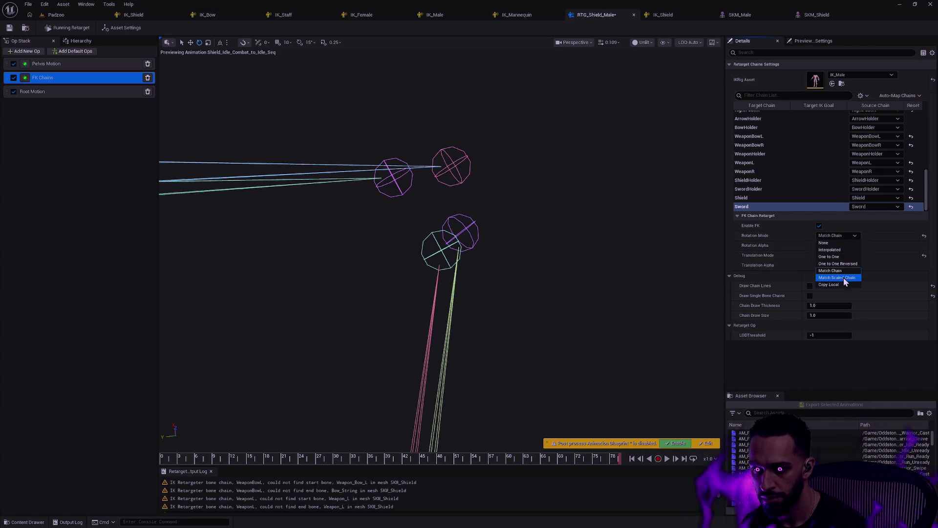
pyautogui.click(842, 280)
pyautogui.click(844, 235)
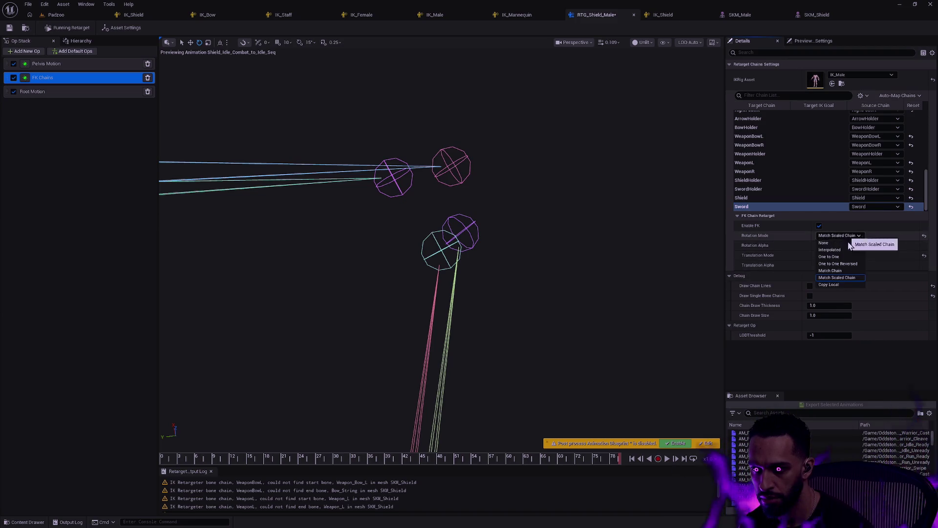
pyautogui.click(840, 283)
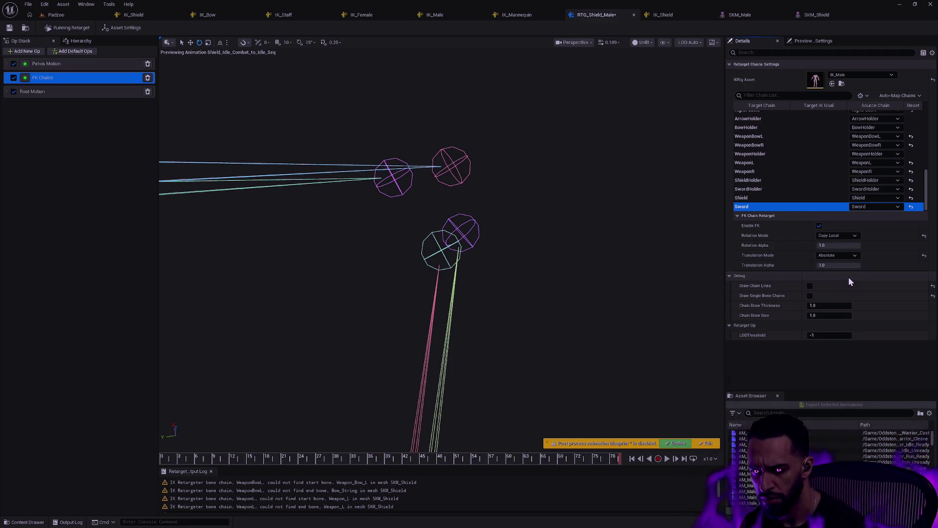
pyautogui.click(838, 235)
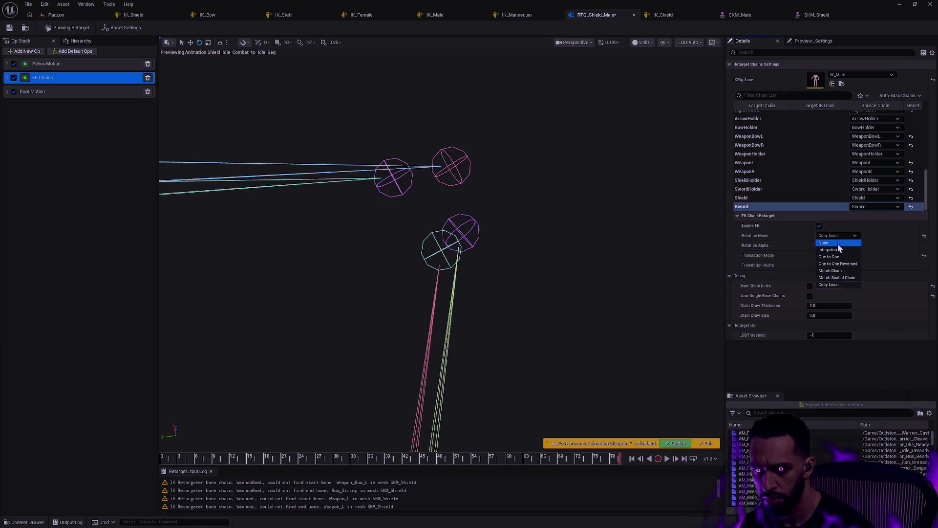
pyautogui.click(838, 243)
pyautogui.click(843, 235)
pyautogui.click(843, 249)
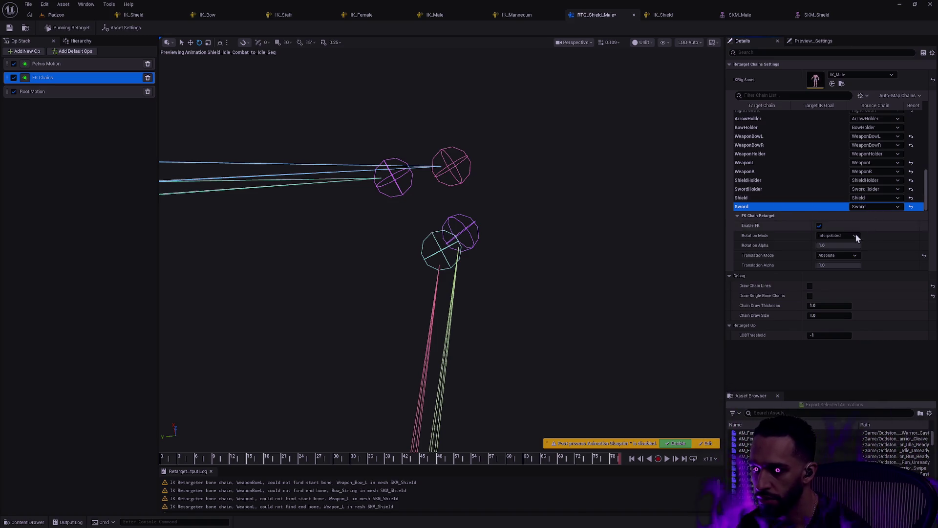
# Step: Reset RightArm rotation to its Interpolated default; keep translation on Orient and Scale after trying Globally Scaled
pyautogui.click(780, 200)
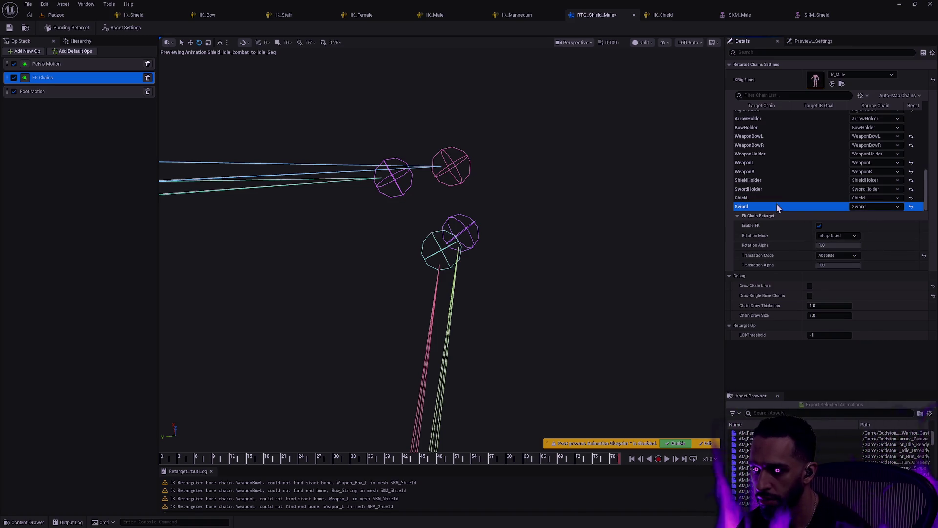
pyautogui.moveTo(926, 193); pyautogui.dragTo(928, 148)
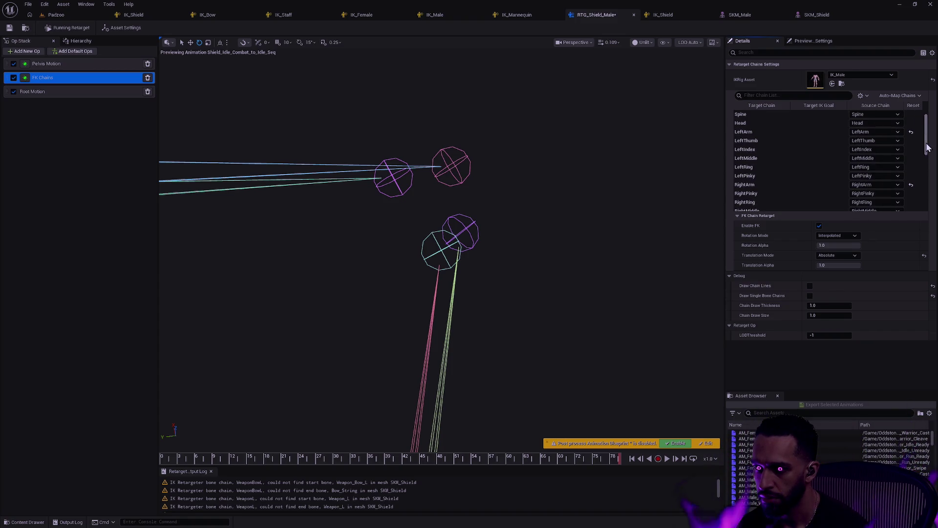
pyautogui.click(785, 184)
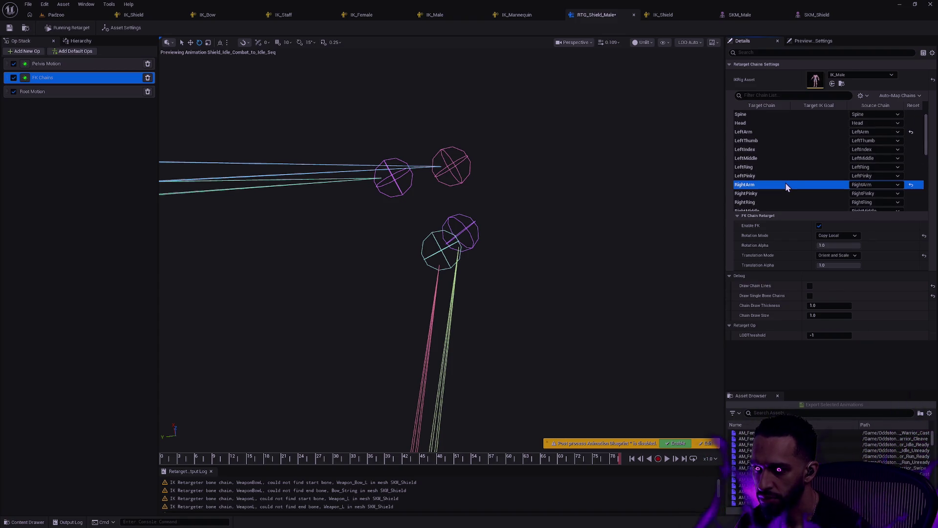
pyautogui.click(924, 236)
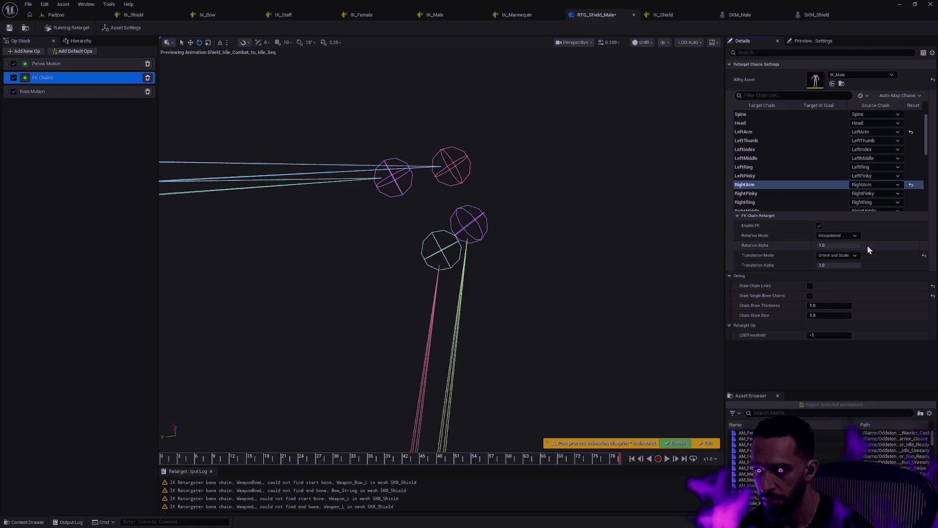
pyautogui.click(854, 255)
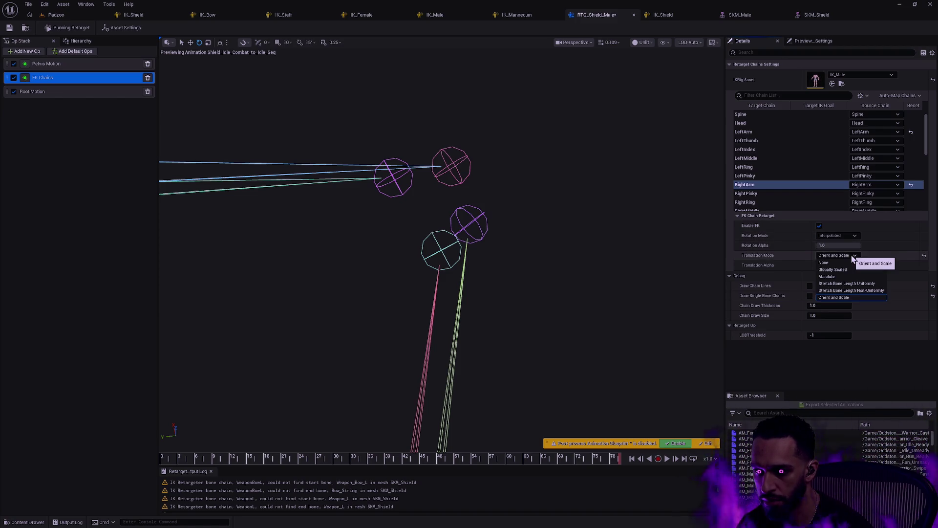
pyautogui.click(833, 269)
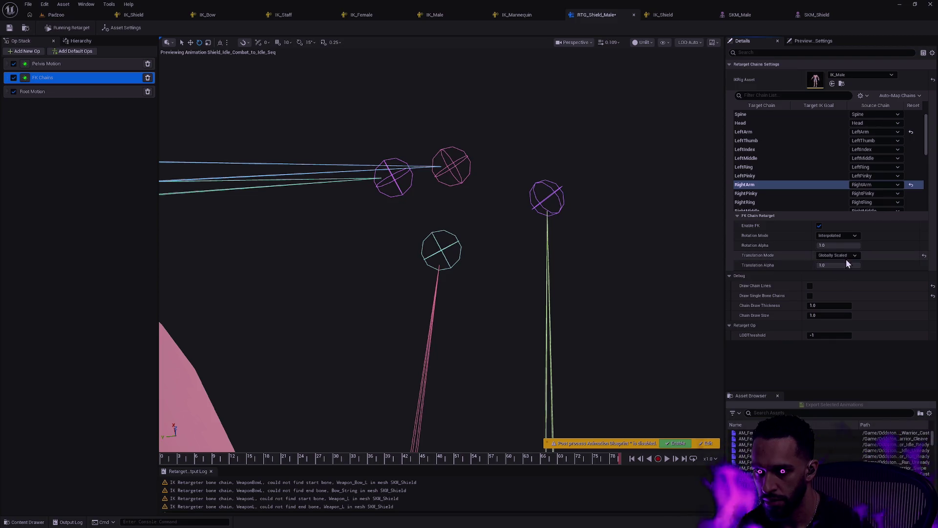
pyautogui.click(847, 254)
pyautogui.click(843, 295)
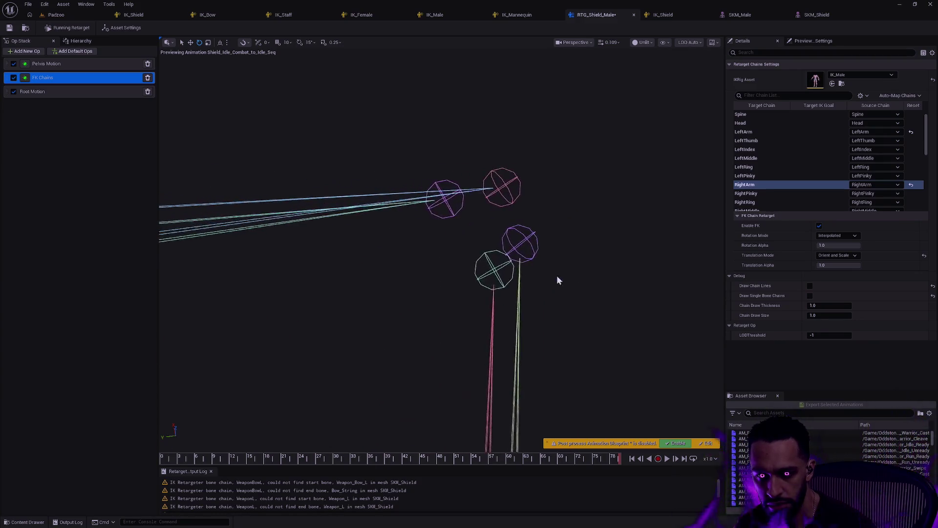
# Step: Show the asset settings, then select the Shield and Sword bones to inspect their transforms
pyautogui.click(529, 244)
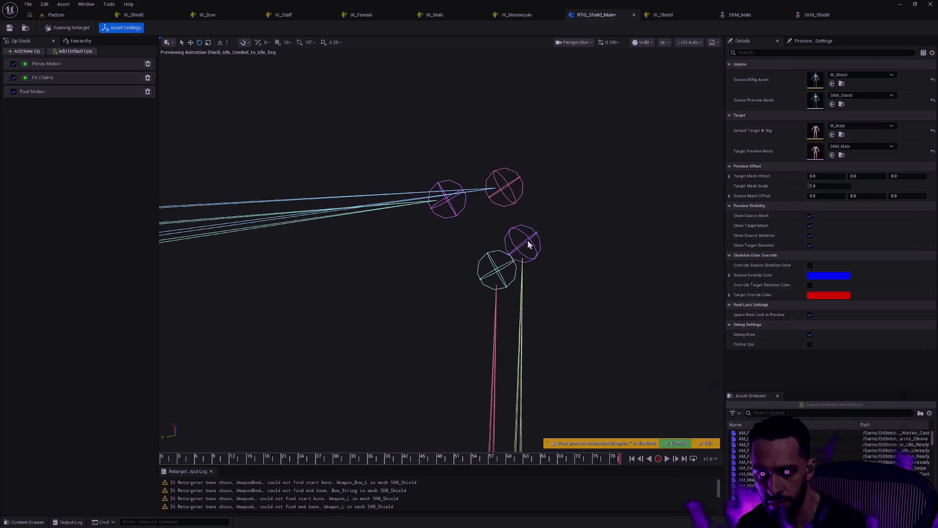
pyautogui.click(516, 207)
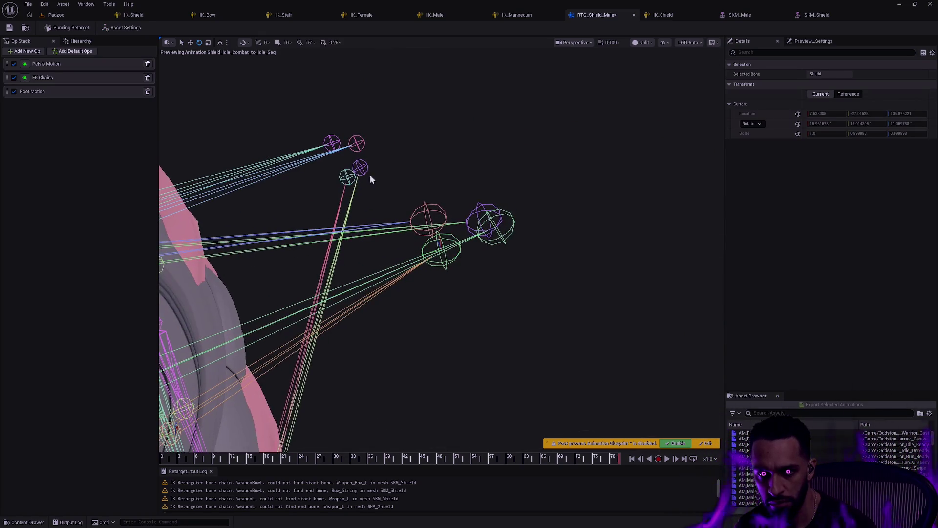
pyautogui.click(367, 177)
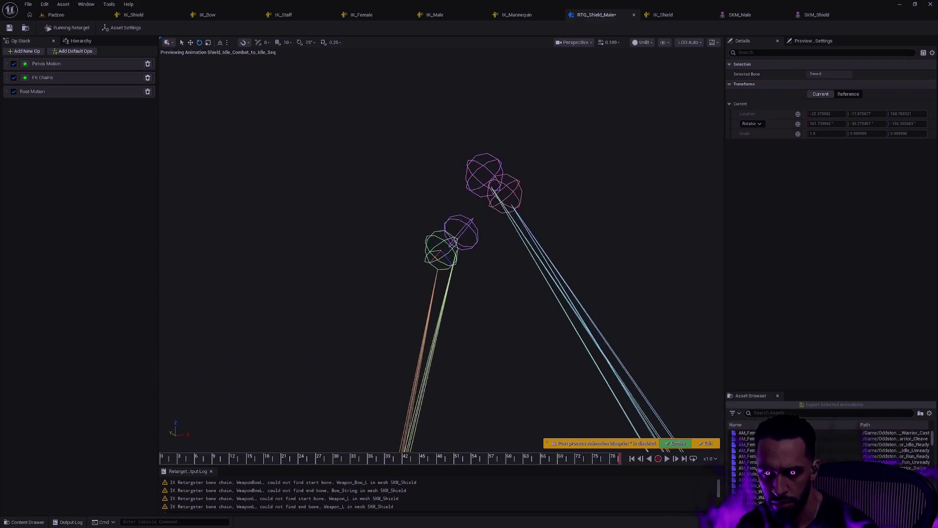
# Step: In the Hierarchy, select the Sword bone on the target, then the source skeleton to compare transforms
pyautogui.moveTo(497, 196)
pyautogui.mouseDown()
pyautogui.moveTo(459, 199)
pyautogui.moveTo(497, 196)
pyautogui.mouseUp()
pyautogui.click(488, 207)
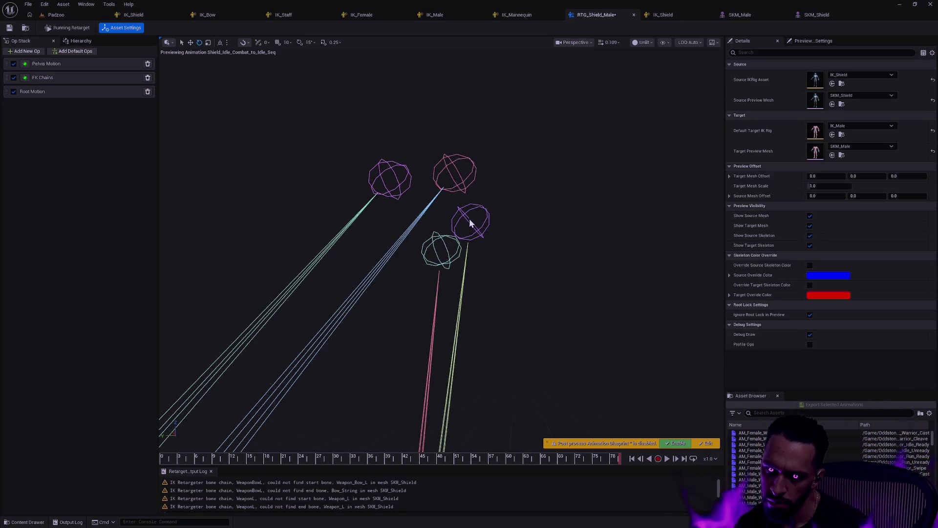
pyautogui.click(74, 41)
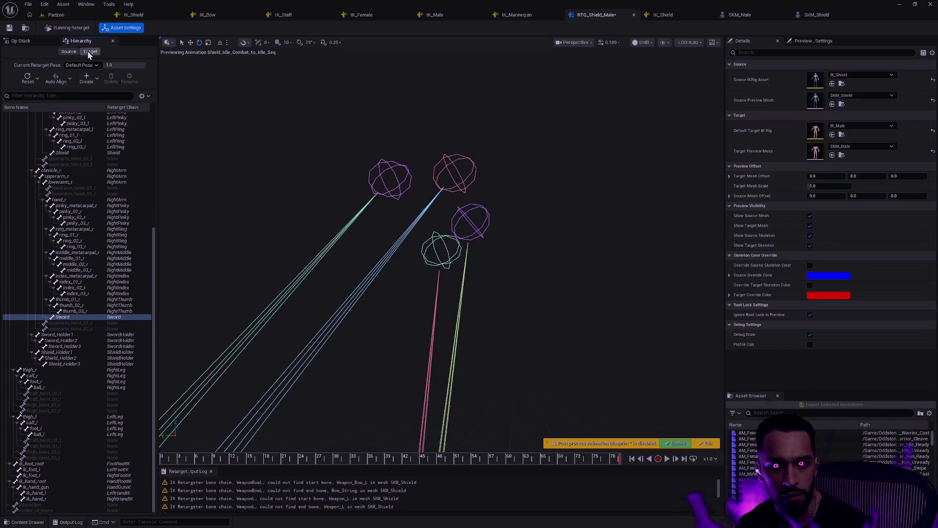
pyautogui.click(89, 52)
pyautogui.click(461, 212)
pyautogui.moveTo(515, 185); pyautogui.dragTo(494, 187)
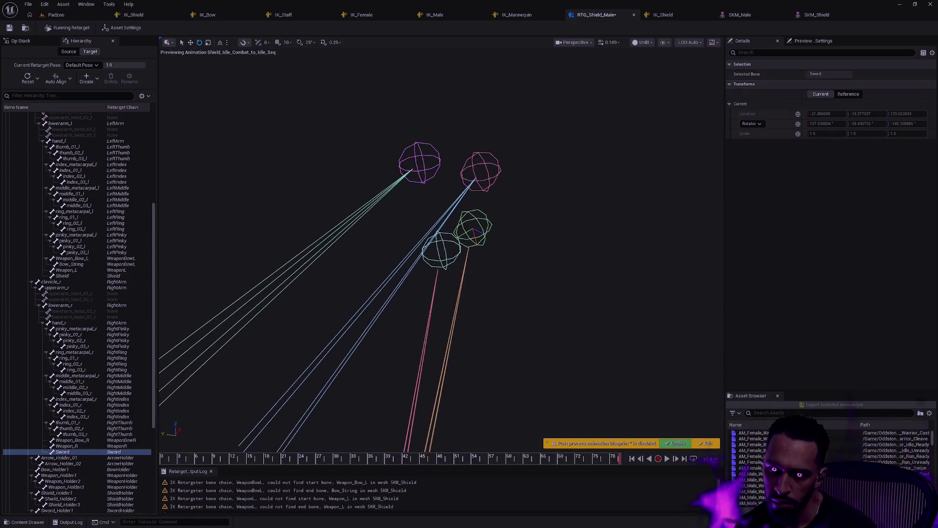
pyautogui.click(61, 51)
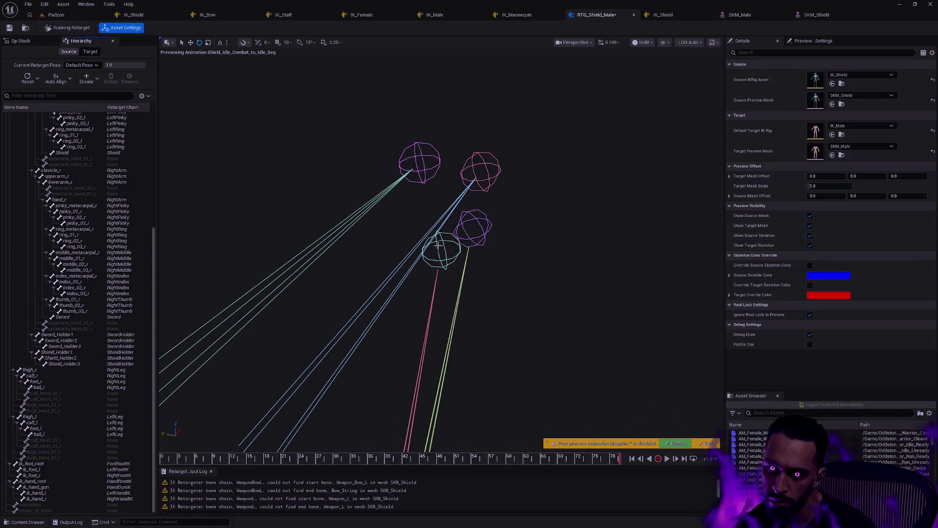
pyautogui.click(466, 223)
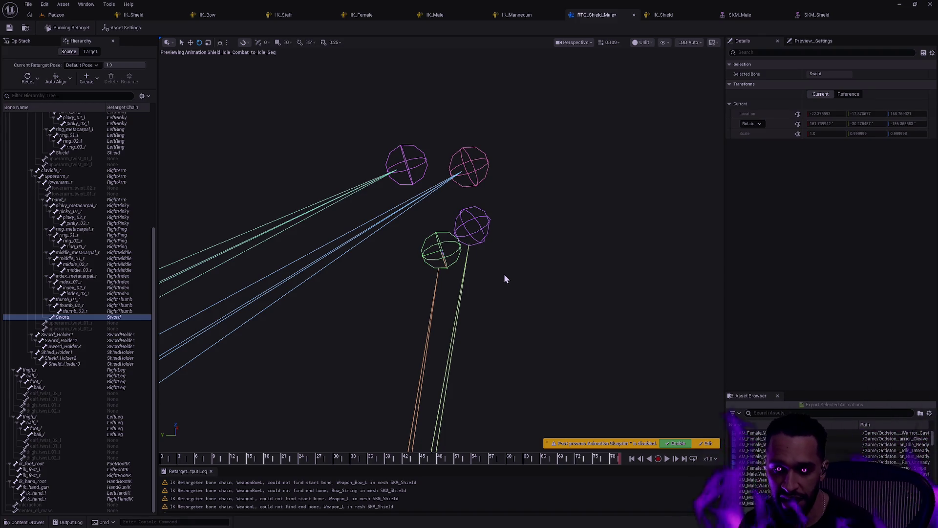
# Step: Orbit in close to the character's back, then go back to the Op Stack
pyautogui.moveTo(551, 248); pyautogui.dragTo(551, 247)
pyautogui.moveTo(445, 88); pyautogui.dragTo(444, 88)
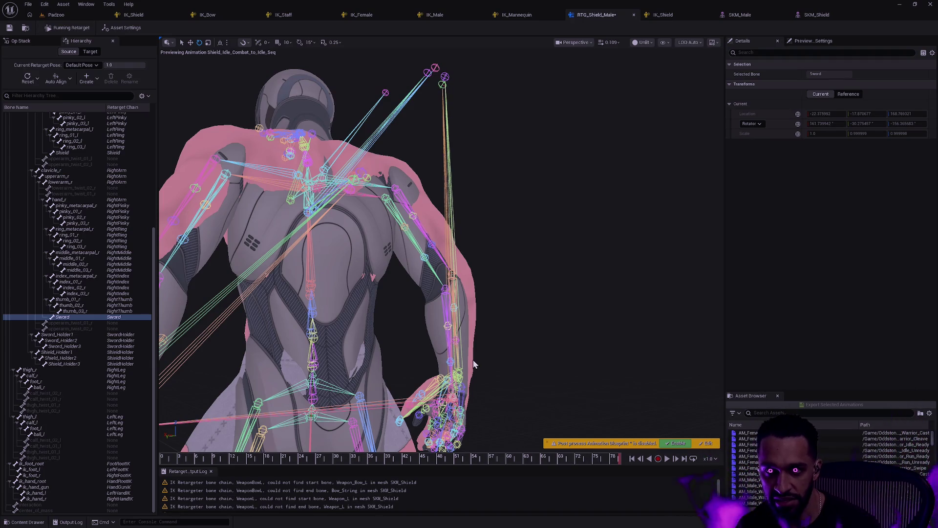
pyautogui.moveTo(515, 357); pyautogui.dragTo(523, 358)
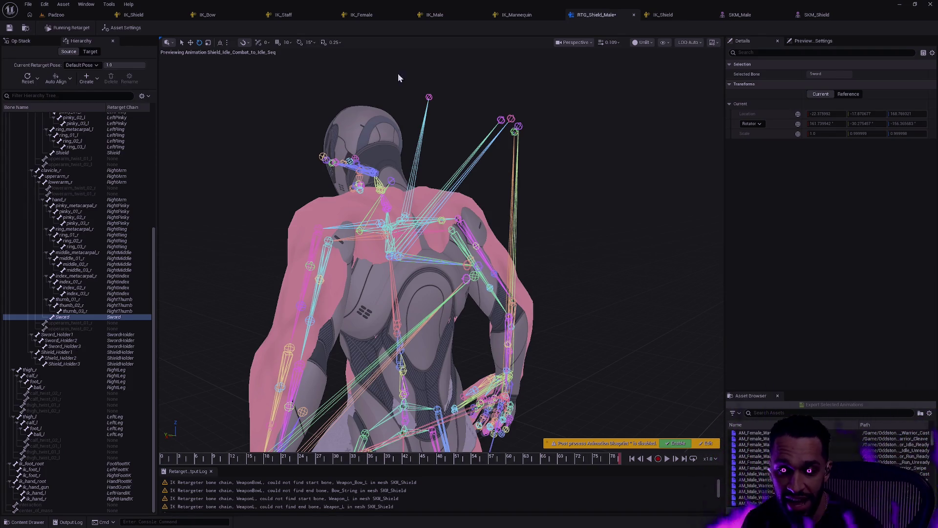
pyautogui.click(22, 41)
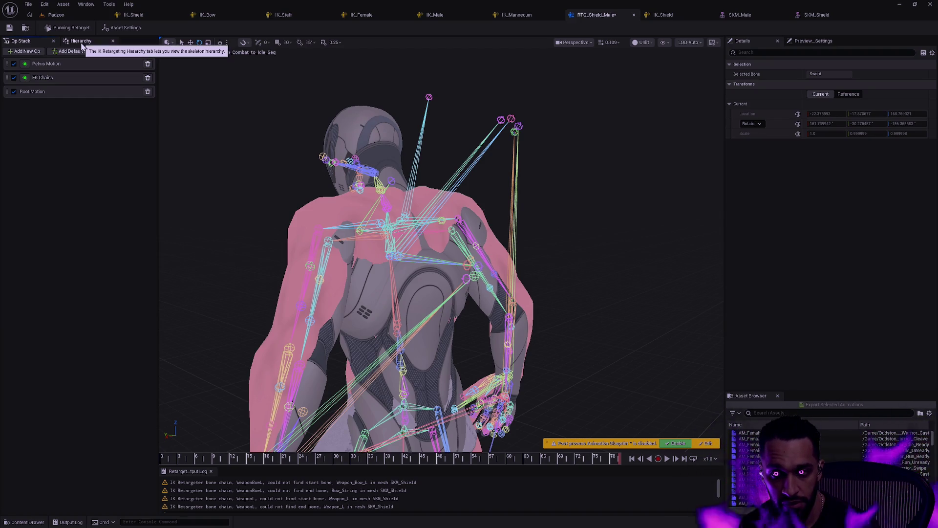
# Step: In IK_Shield, select Sword_Holder3_Goal, Shield_Holder3_Goal, Sword_Goal and Shield_Goal in turn
pyautogui.click(131, 15)
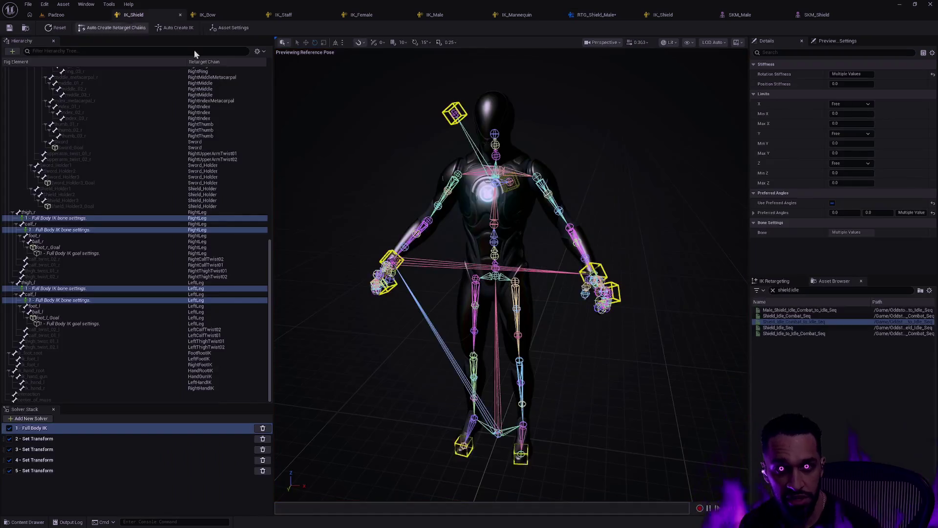
pyautogui.moveTo(479, 152); pyautogui.dragTo(479, 64)
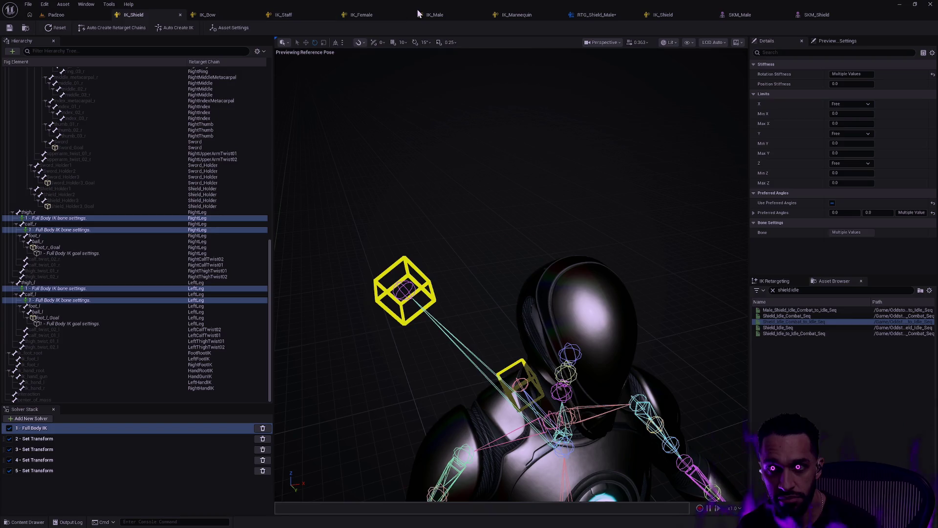
pyautogui.moveTo(512, 214)
pyautogui.mouseDown()
pyautogui.moveTo(391, 190)
pyautogui.moveTo(391, 151)
pyautogui.moveTo(530, 230)
pyautogui.mouseUp()
pyautogui.click(486, 133)
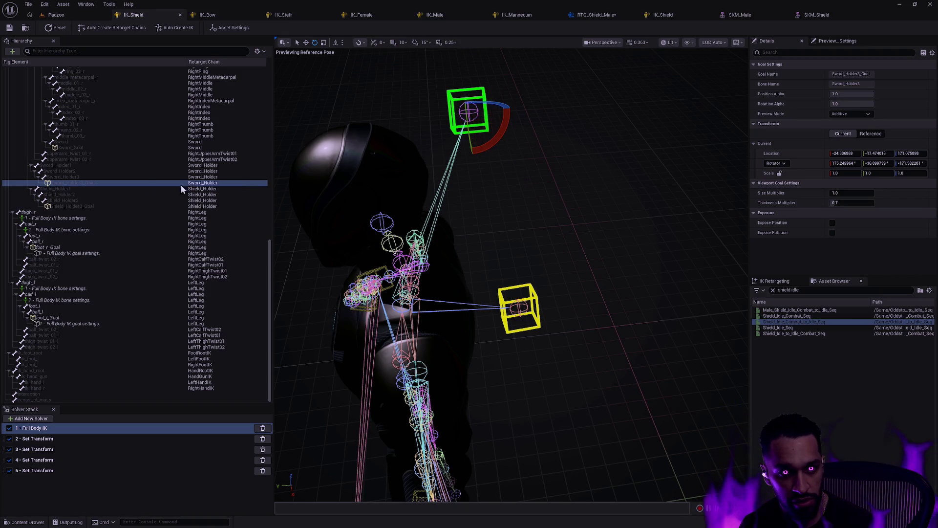
pyautogui.click(100, 205)
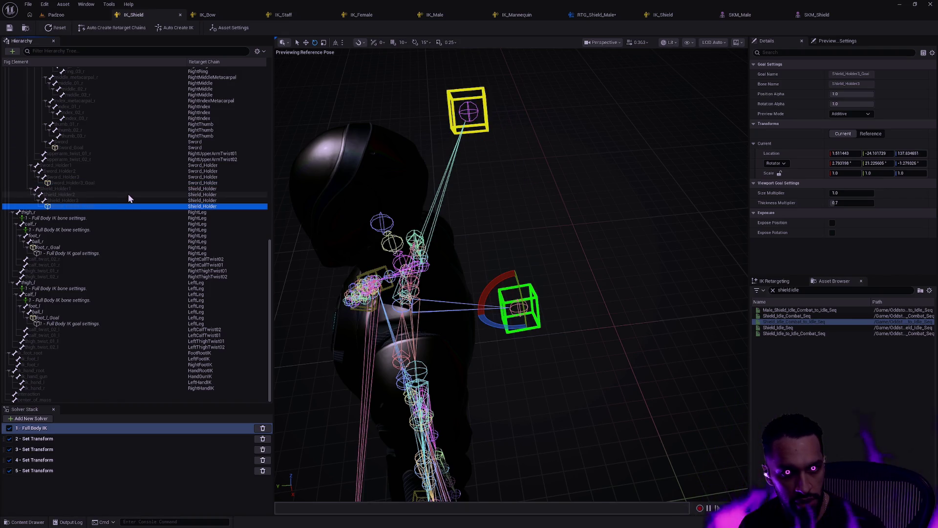
pyautogui.click(114, 147)
pyautogui.scroll(5, 125, 181)
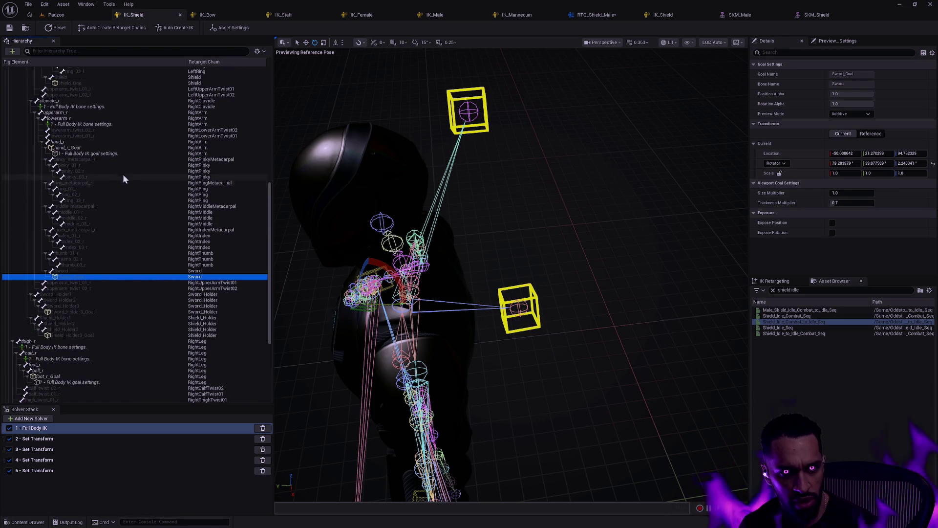
pyautogui.scroll(2, 107, 153)
pyautogui.click(105, 131)
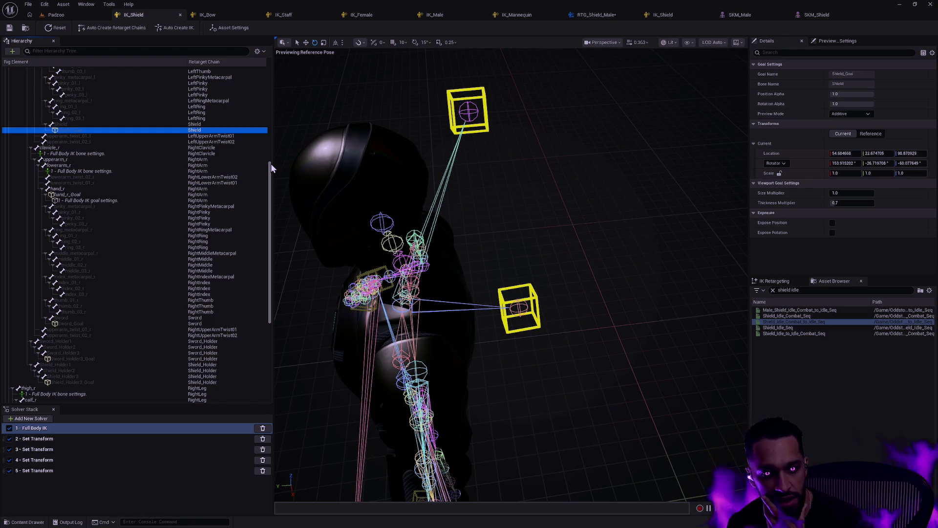
# Step: Step through Set Transform solvers 2–5, confirming solver 3 drives Shield_Goal and solver 2 Sword_Goal
pyautogui.click(119, 442)
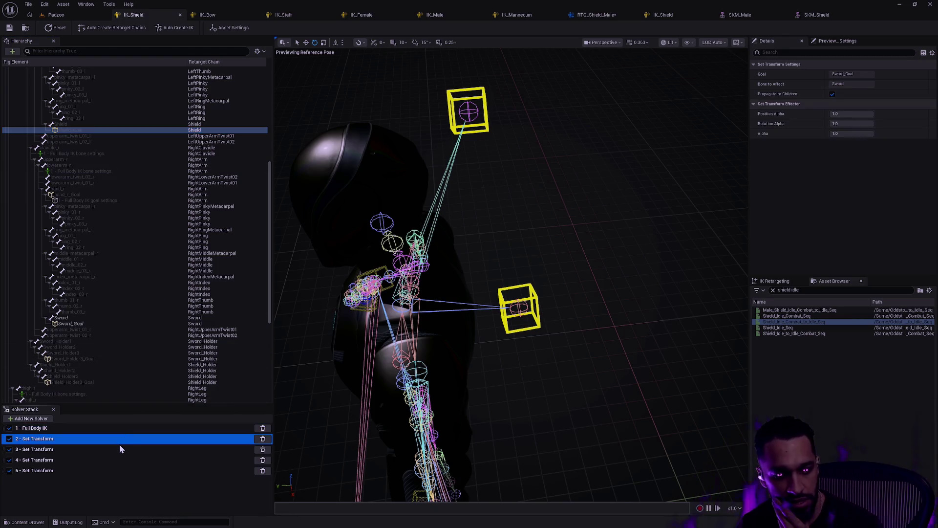
pyautogui.click(119, 449)
pyautogui.click(115, 459)
pyautogui.click(113, 470)
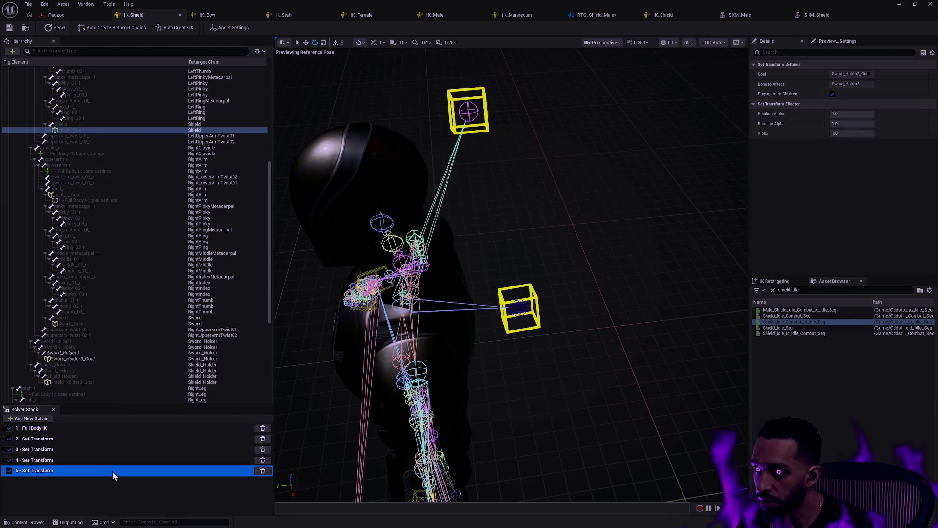
pyautogui.click(113, 449)
pyautogui.click(119, 437)
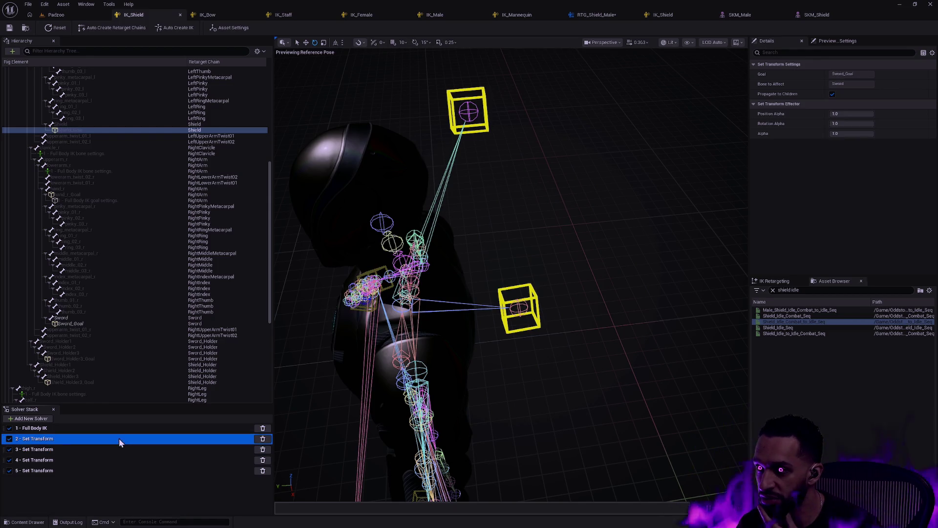
pyautogui.click(114, 448)
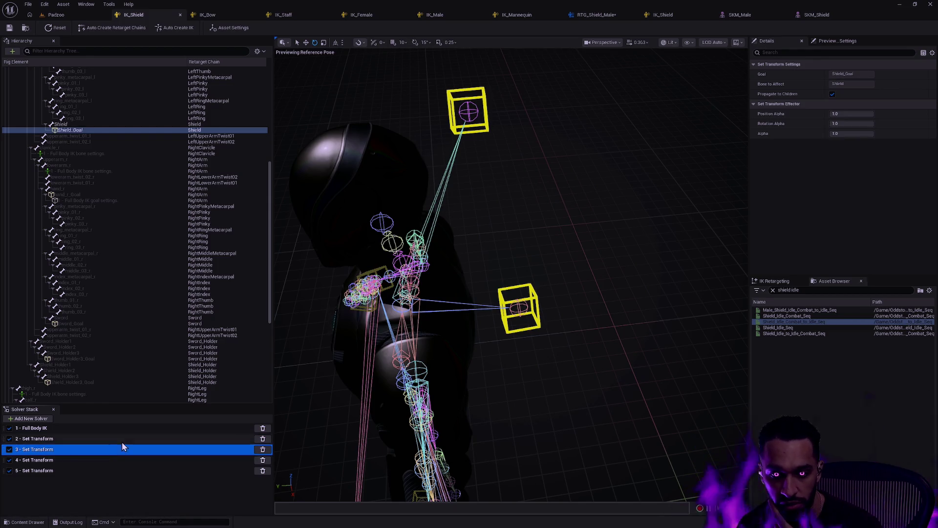
pyautogui.click(123, 440)
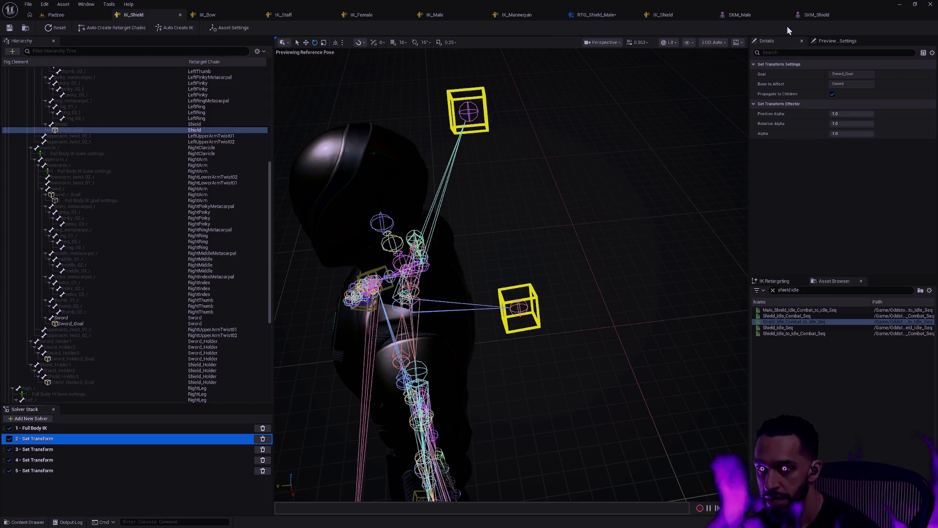
# Step: Switch to the other IK_Shield rig and select its Sword_Holder3 bone in the viewport
pyautogui.click(675, 15)
pyautogui.moveTo(511, 159); pyautogui.dragTo(540, 207)
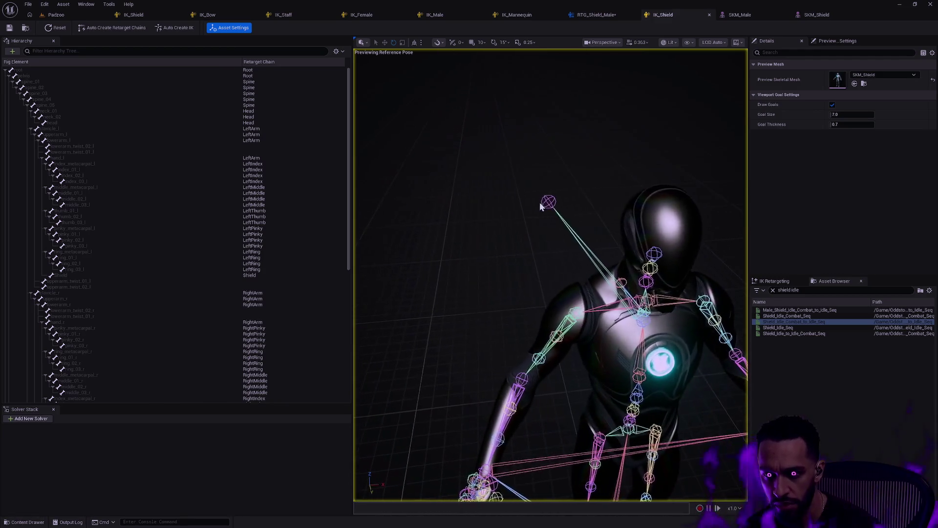
pyautogui.click(541, 206)
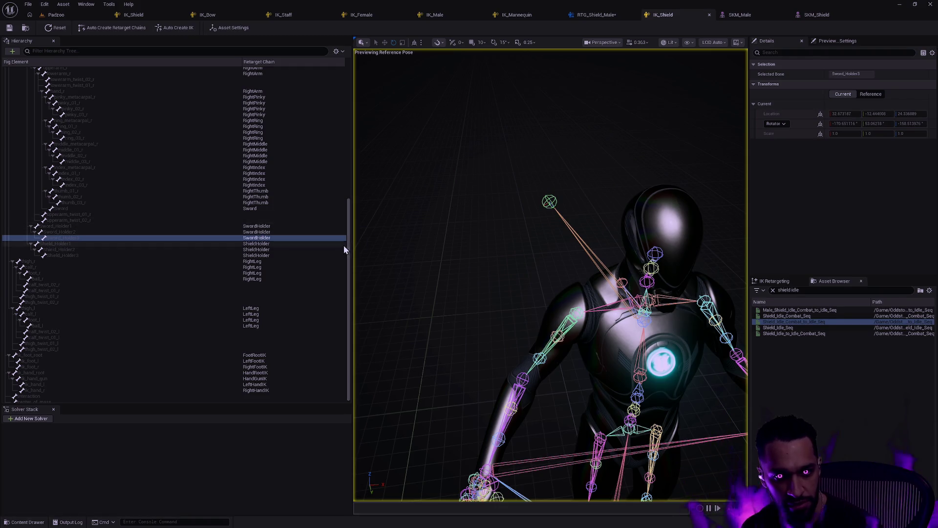
# Step: Add a Set Transform solver for the Sword bone and assign Sword_Goal to the Sword chain
pyautogui.scroll(5, 186, 210)
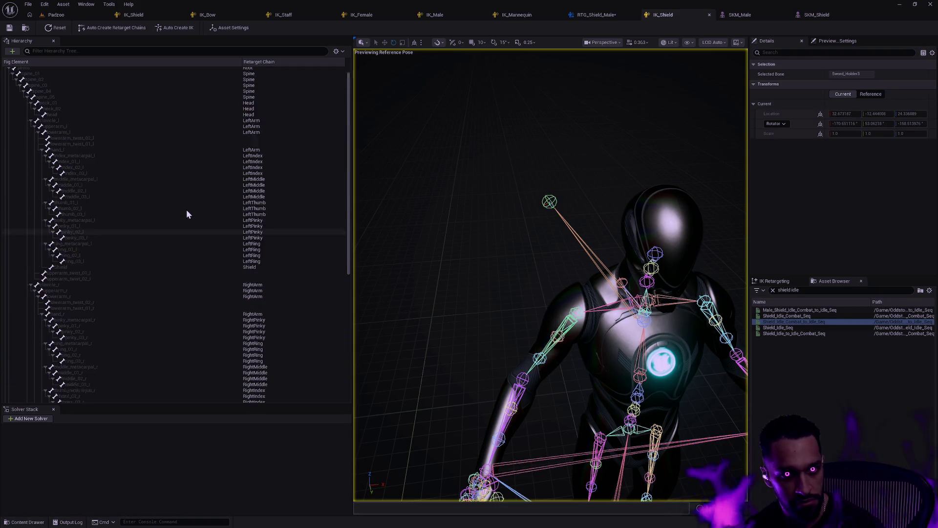
pyautogui.scroll(2, 186, 214)
pyautogui.scroll(-6, 193, 218)
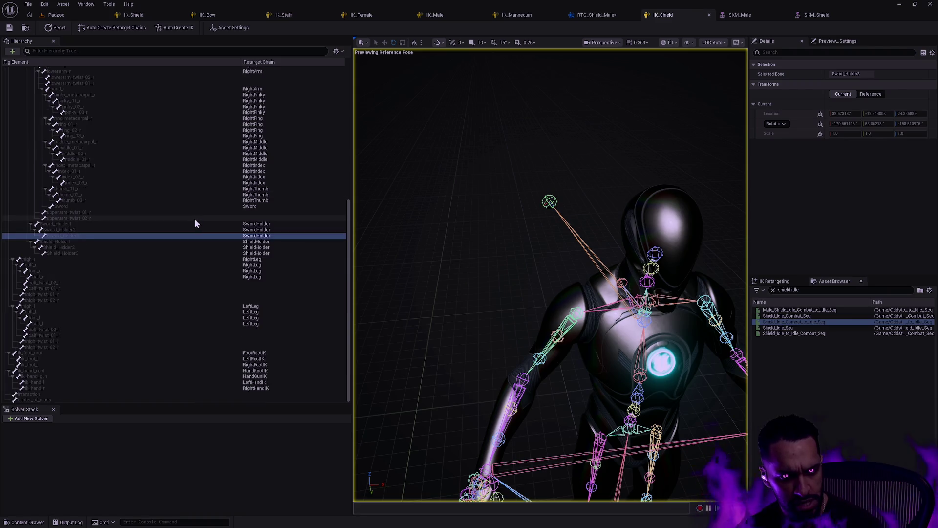
pyautogui.click(143, 206)
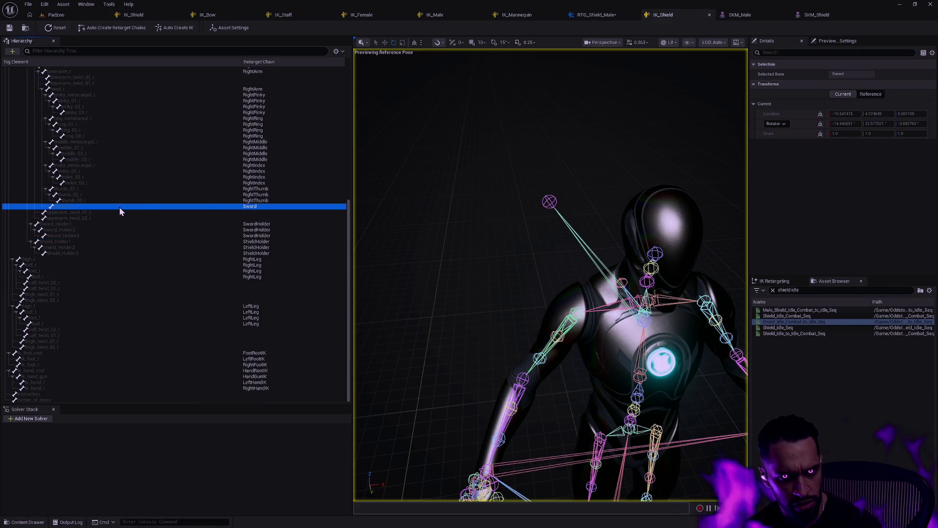
pyautogui.rightClick(119, 207)
pyautogui.click(154, 234)
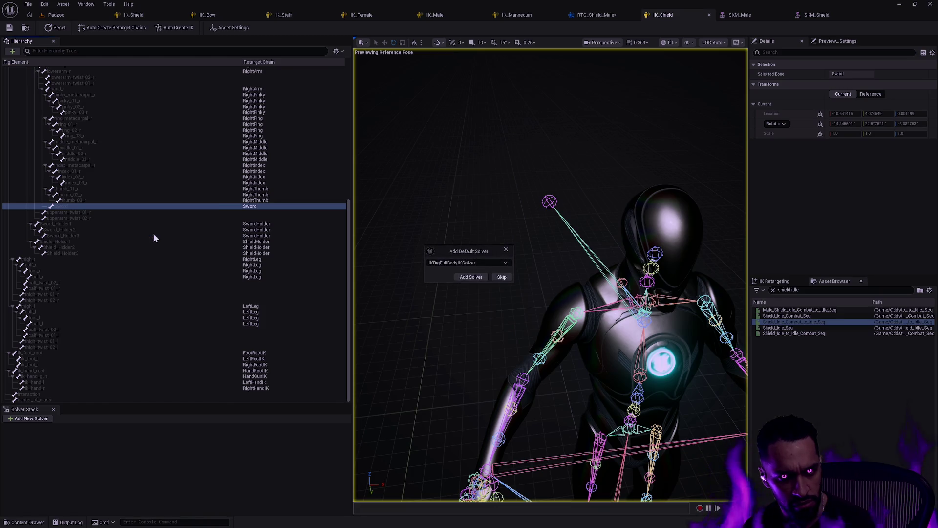
pyautogui.click(466, 264)
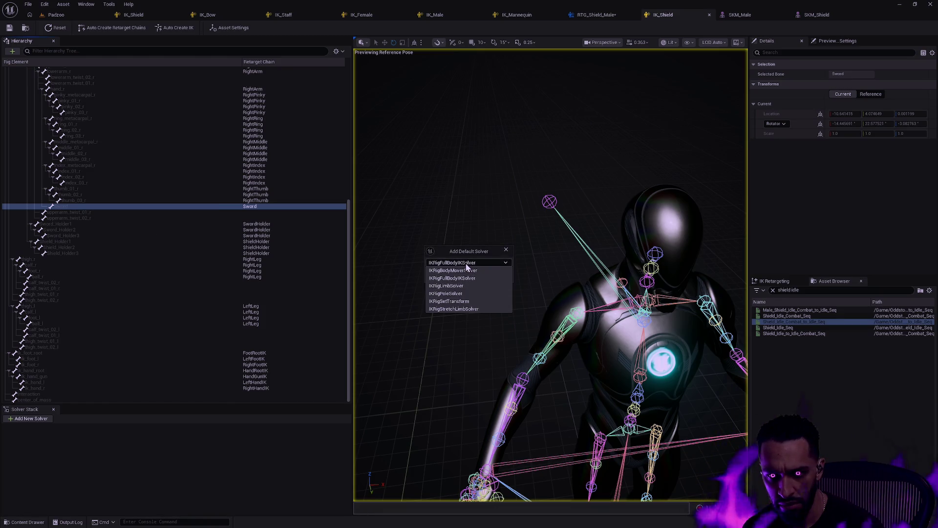
pyautogui.click(452, 301)
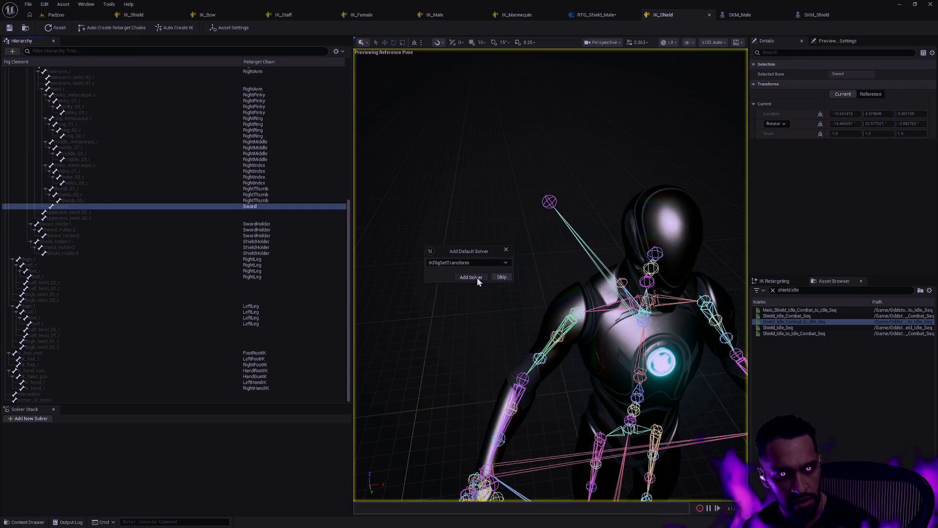
pyautogui.click(477, 278)
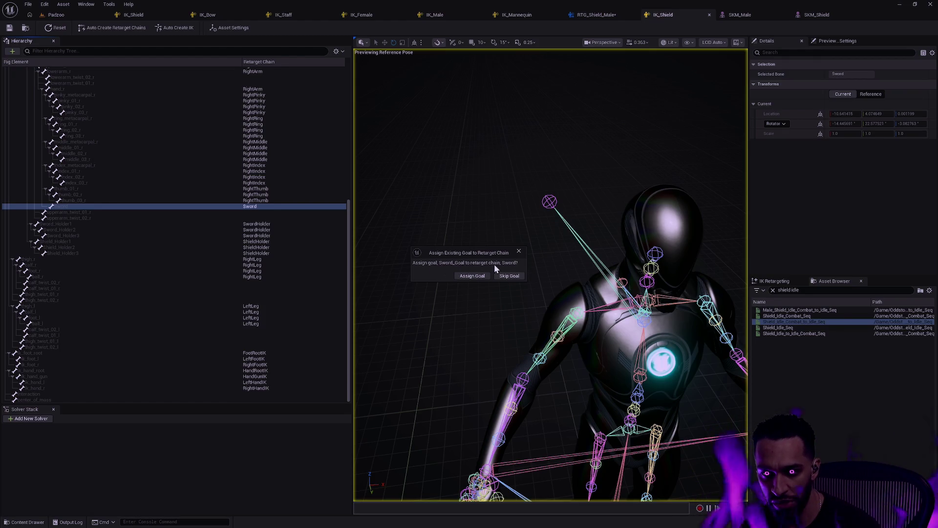
pyautogui.click(479, 275)
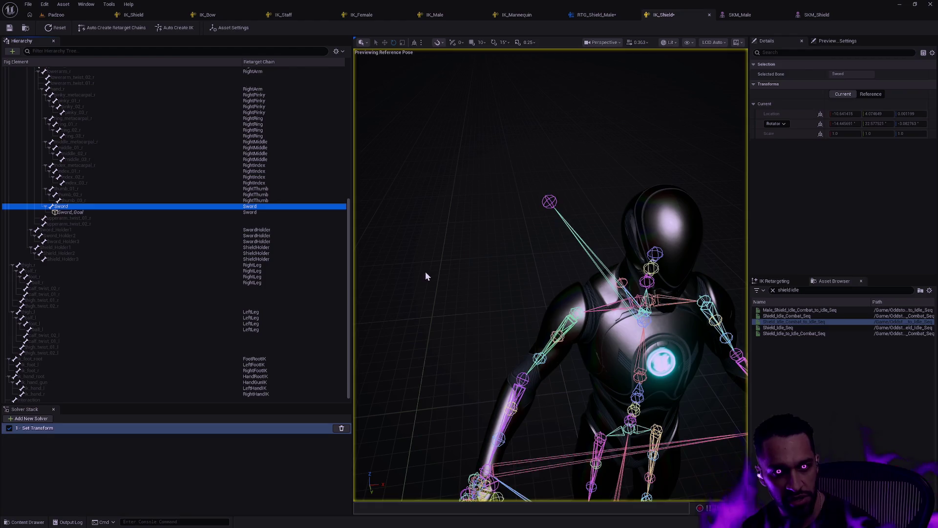
pyautogui.moveTo(475, 282)
pyautogui.mouseDown()
pyautogui.moveTo(498, 264)
pyautogui.moveTo(484, 279)
pyautogui.mouseUp()
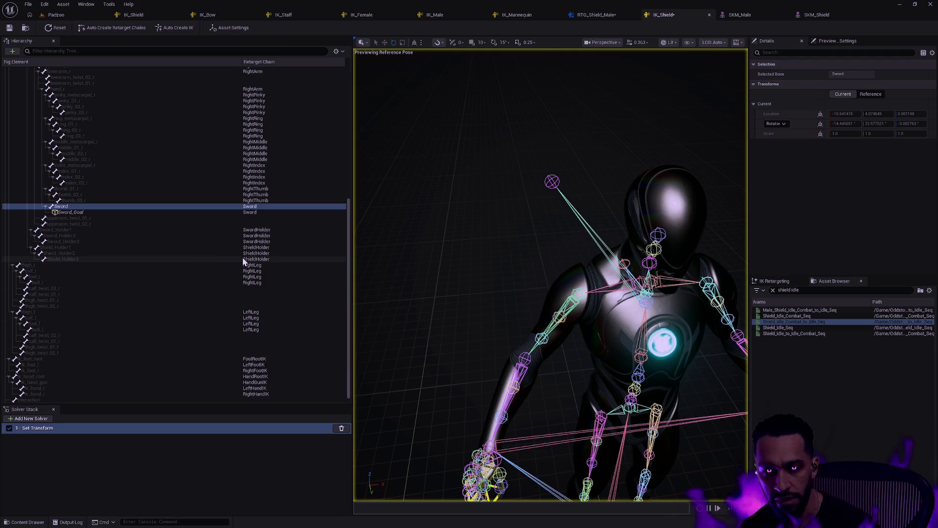
# Step: Create Shield_Goal on the Shield bone and assign it to the Shield retarget chain
pyautogui.scroll(3, 146, 249)
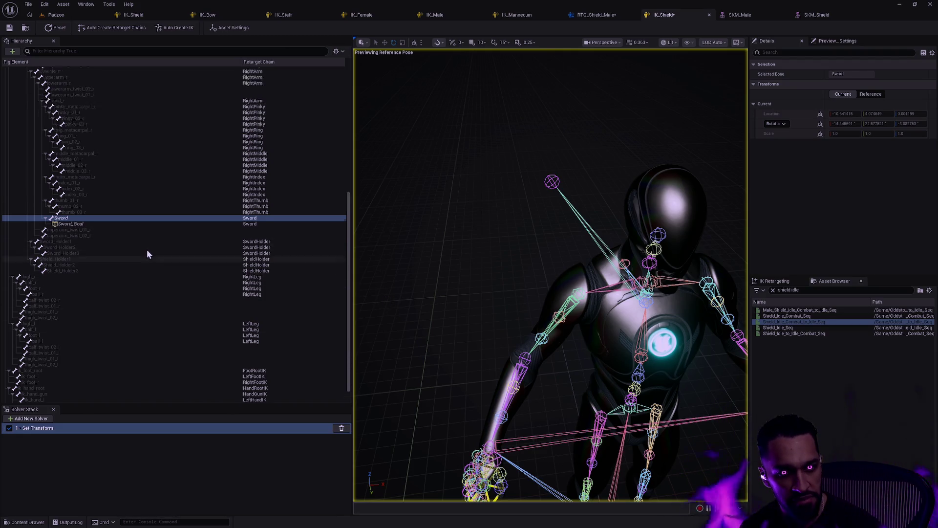
pyautogui.rightClick(75, 89)
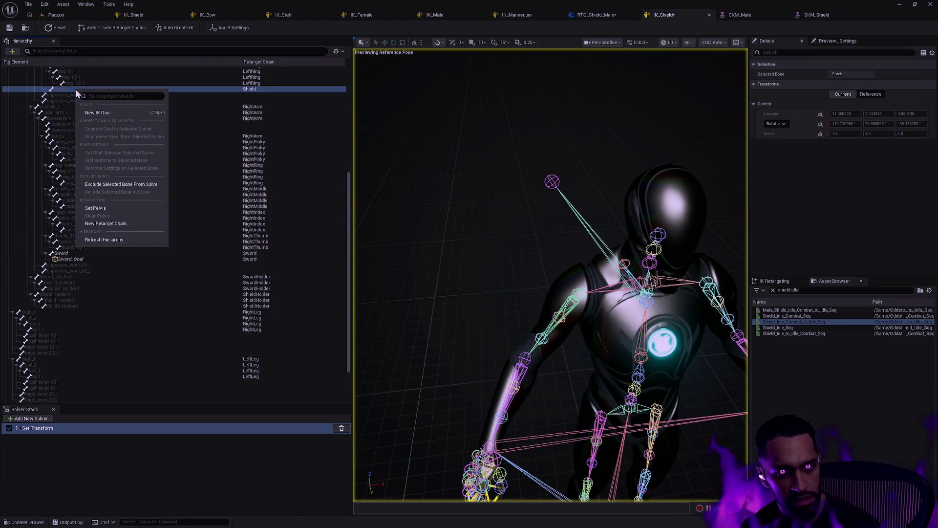
pyautogui.click(123, 113)
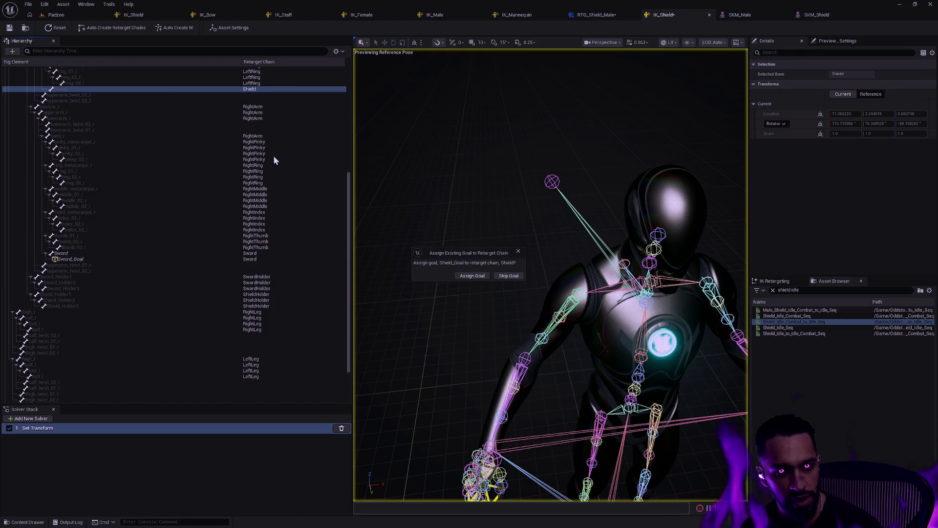
pyautogui.click(472, 277)
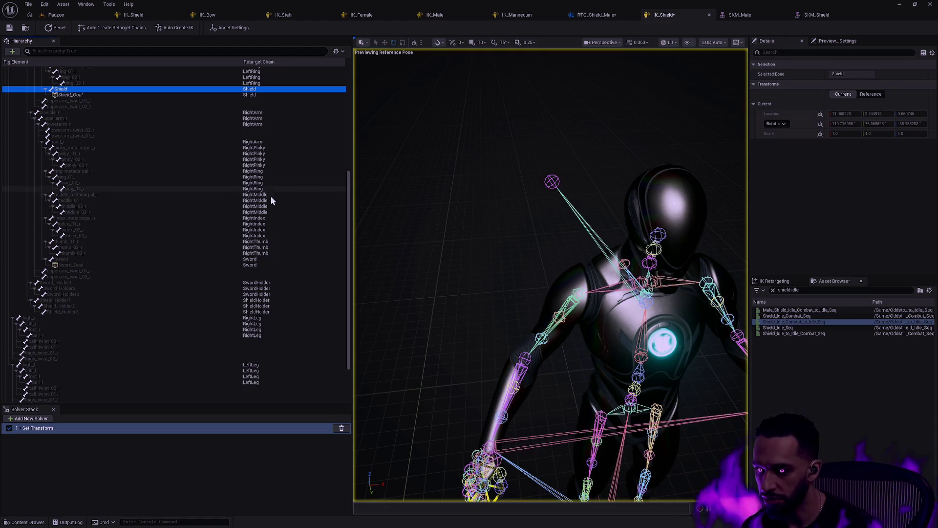
pyautogui.moveTo(537, 233)
pyautogui.mouseDown()
pyautogui.moveTo(557, 235)
pyautogui.moveTo(509, 271)
pyautogui.mouseUp()
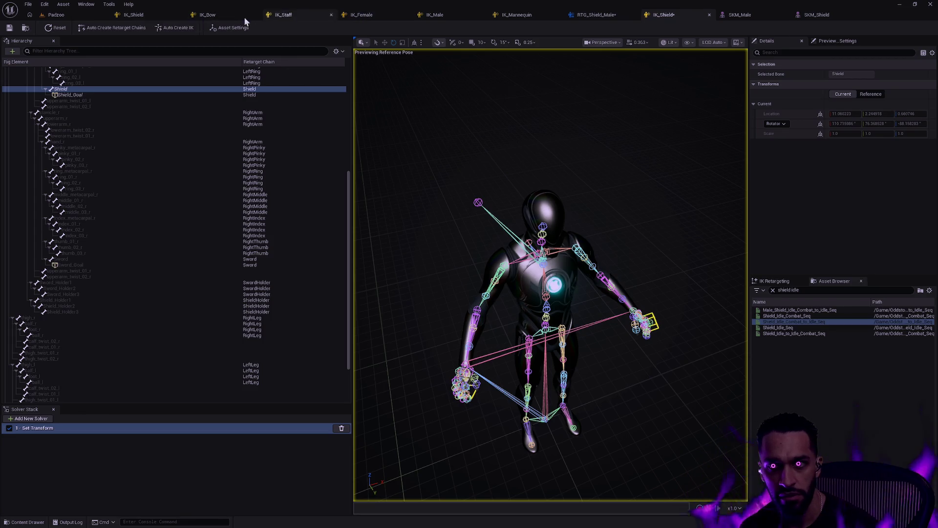
pyautogui.click(145, 15)
pyautogui.press('f')
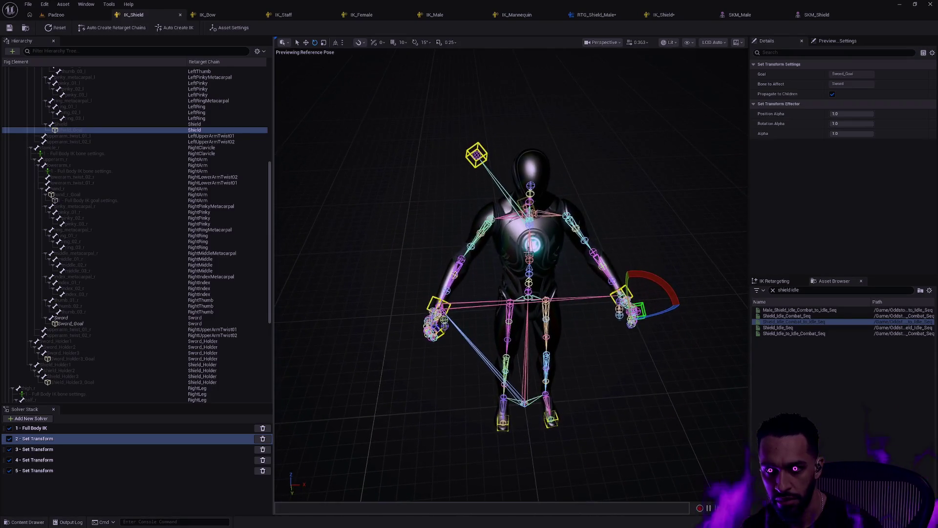
pyautogui.click(484, 152)
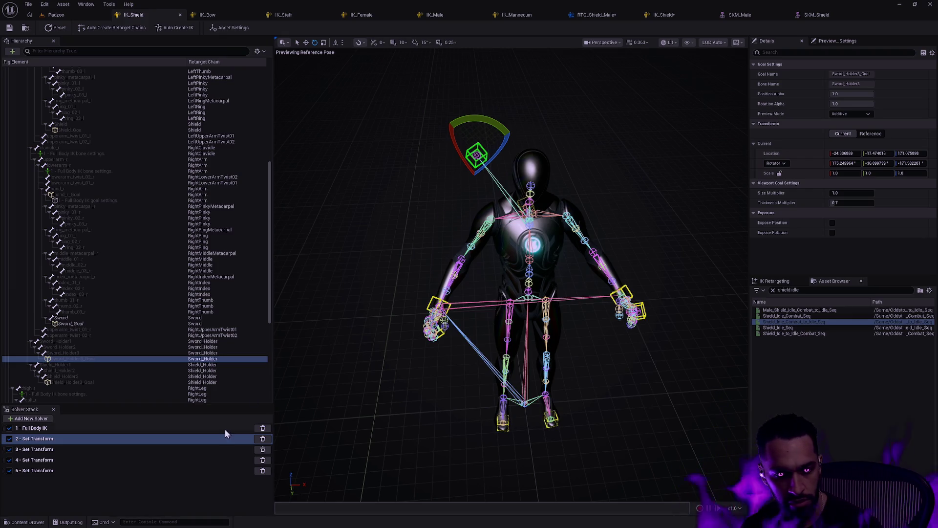
pyautogui.click(107, 461)
pyautogui.click(105, 470)
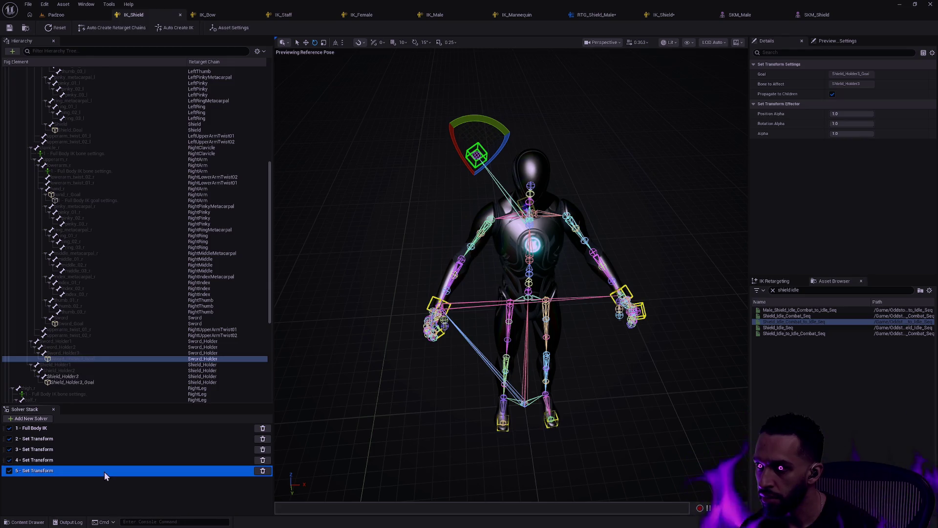
pyautogui.click(109, 461)
pyautogui.click(102, 472)
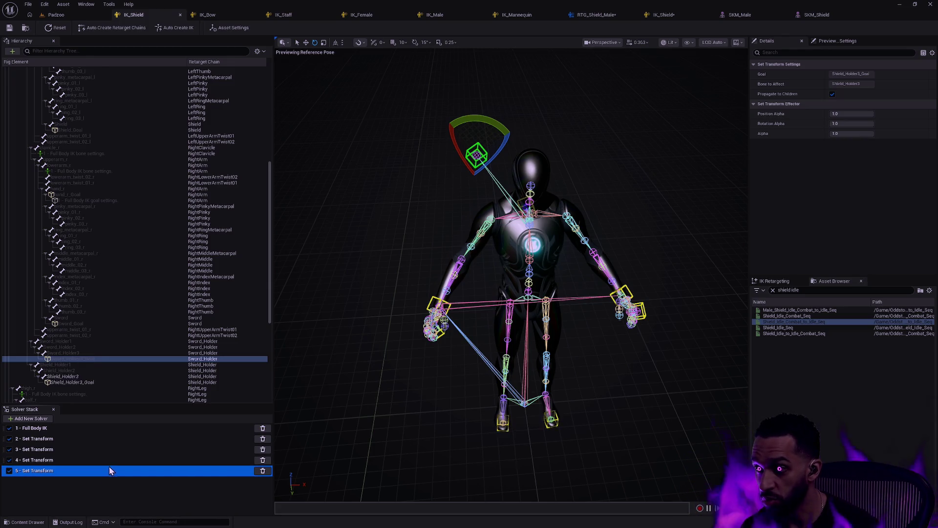
pyautogui.click(110, 464)
pyautogui.click(104, 477)
pyautogui.click(109, 469)
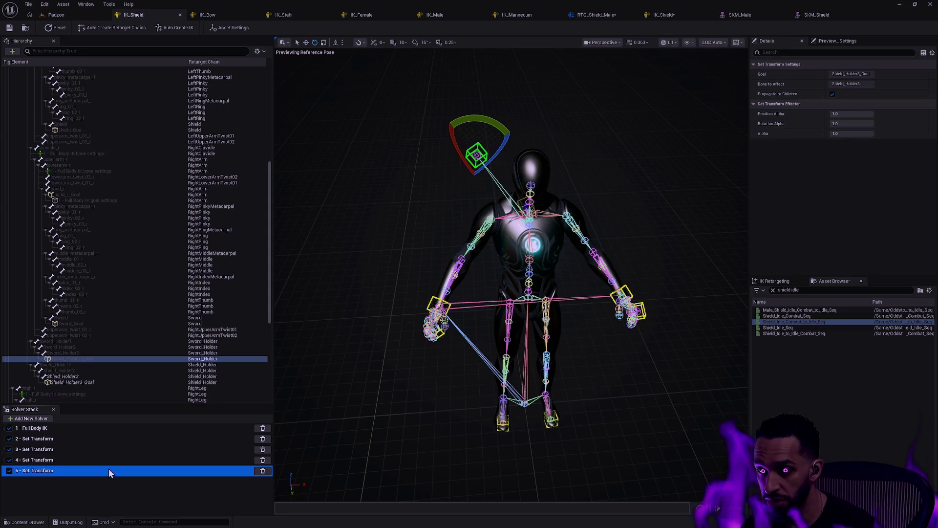
pyautogui.click(310, 439)
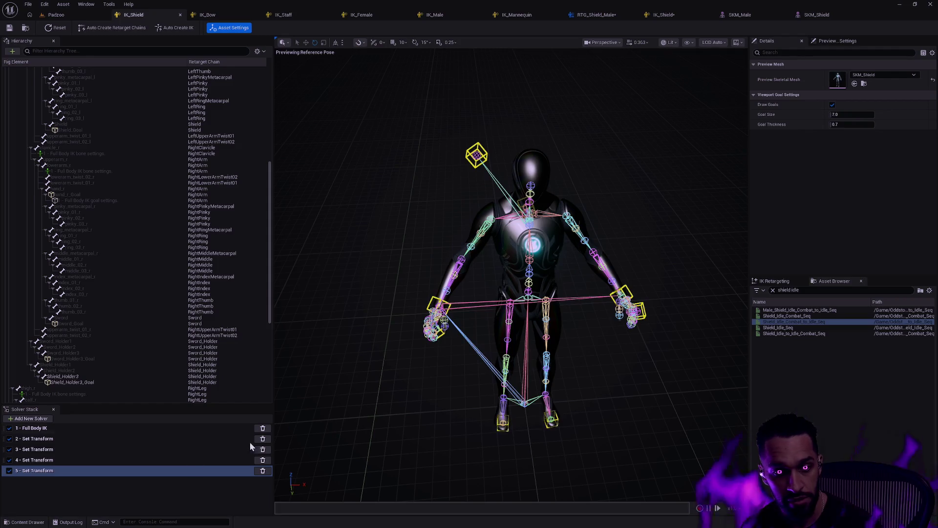
pyautogui.click(110, 461)
pyautogui.click(110, 471)
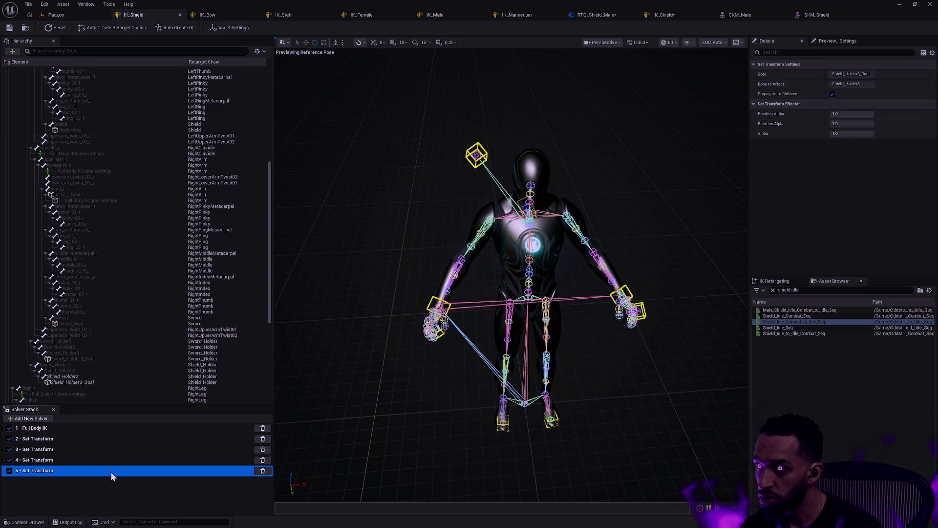
pyautogui.click(673, 18)
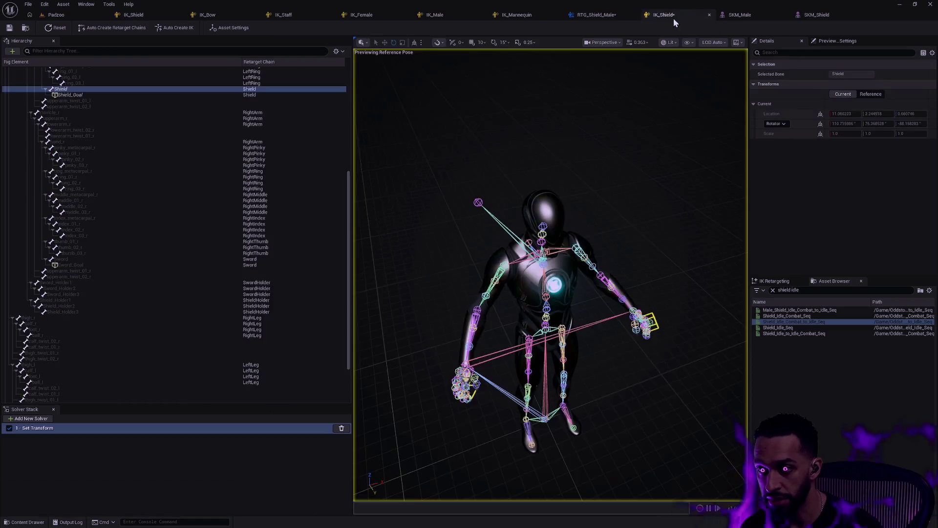
# Step: Create Sword_Holder3_Goal and Shield_Holder3_Goal, assigned to the SwordHolder and ShieldHolder chains
pyautogui.click(479, 202)
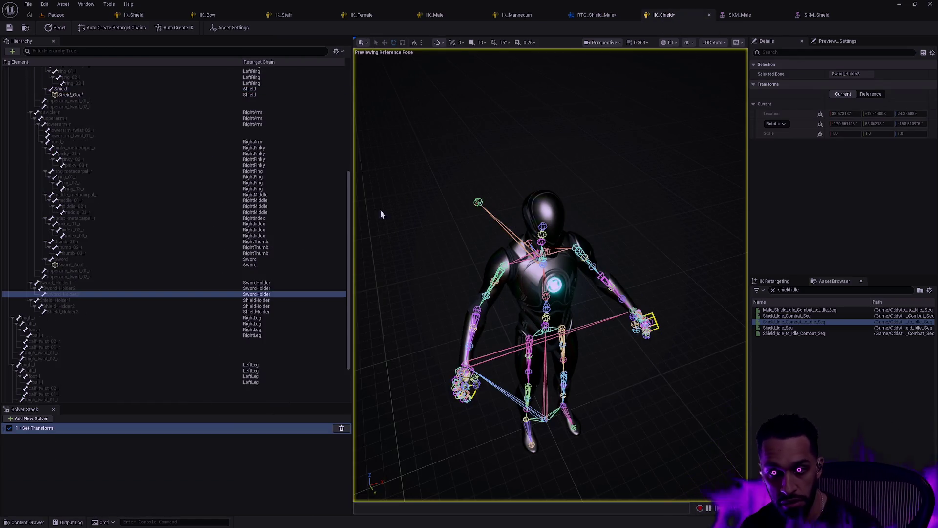
pyautogui.rightClick(81, 296)
pyautogui.click(128, 319)
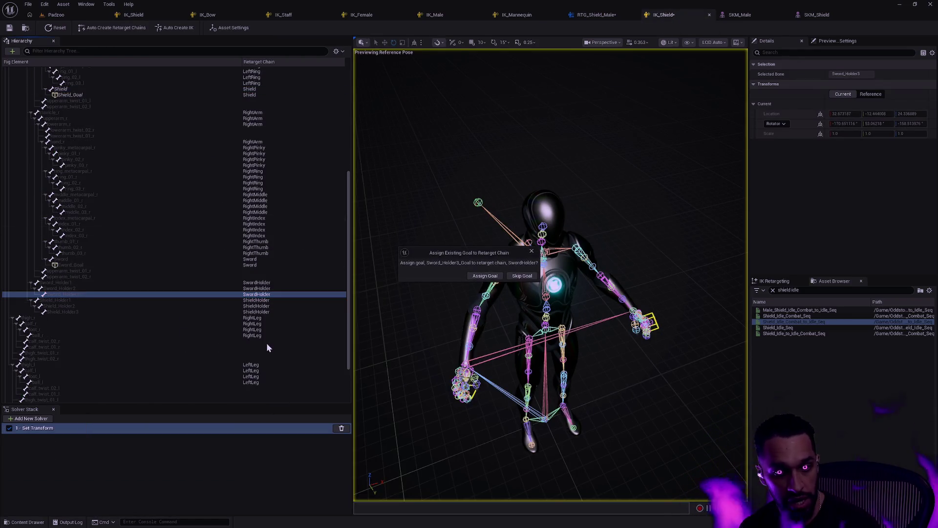
pyautogui.click(478, 277)
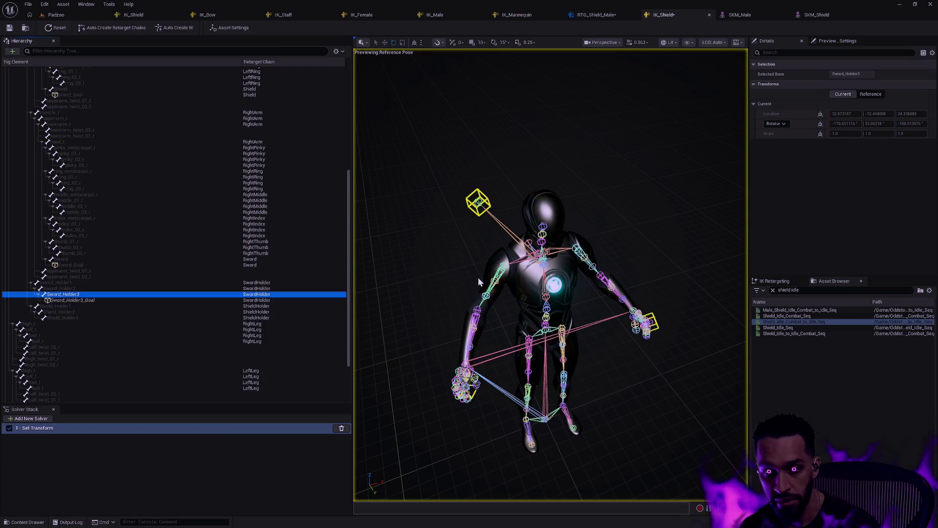
pyautogui.click(84, 318)
pyautogui.rightClick(84, 318)
pyautogui.click(134, 344)
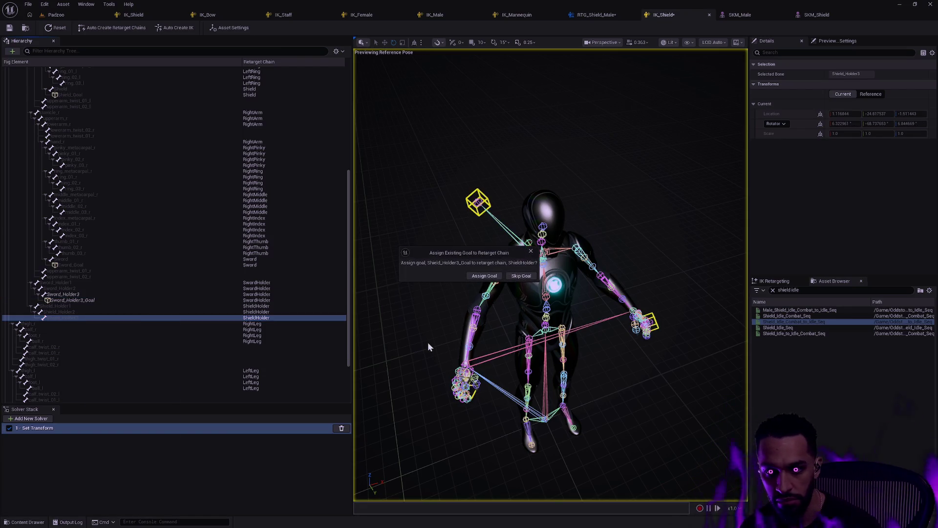
pyautogui.click(483, 276)
pyautogui.click(93, 325)
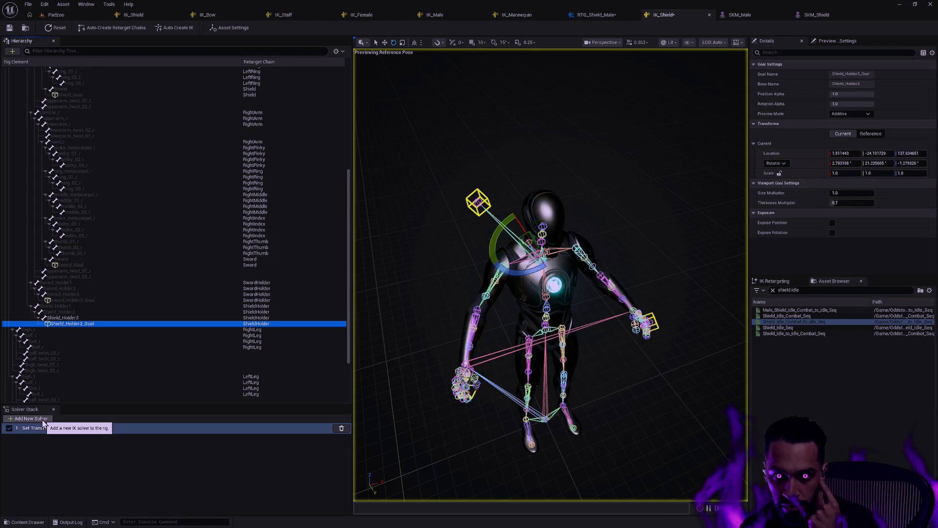
# Step: Add an extra Set Transform solver, then undo it along with Shield_Holder3_Goal and Sword_Holder3_Goal
pyautogui.click(44, 420)
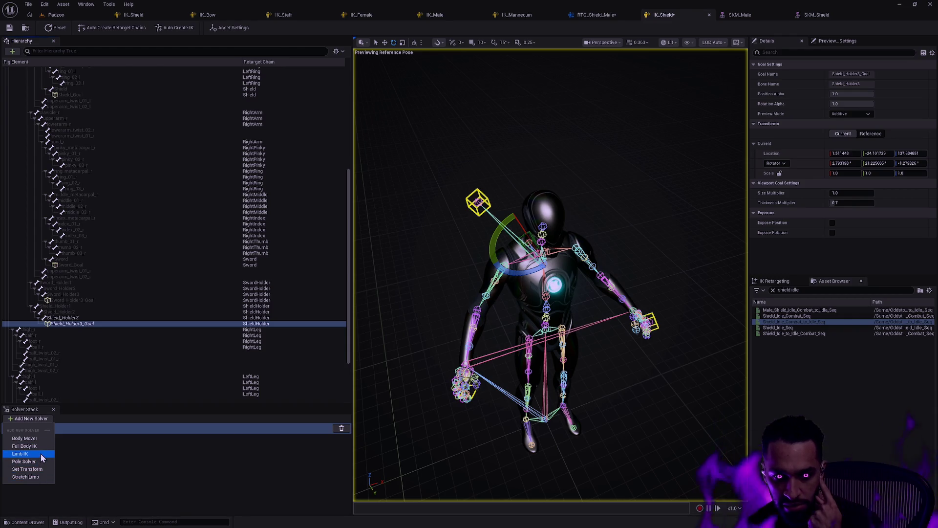
pyautogui.click(27, 469)
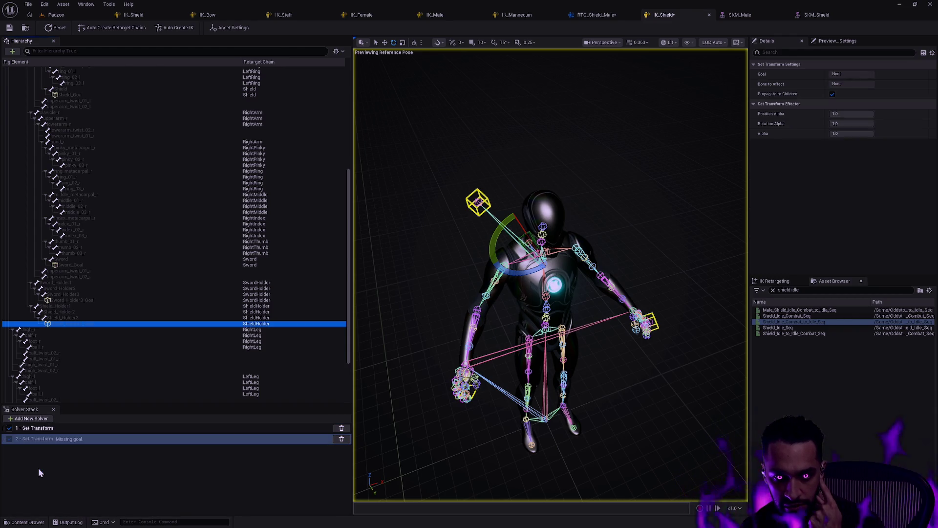
pyautogui.click(84, 464)
pyautogui.click(409, 434)
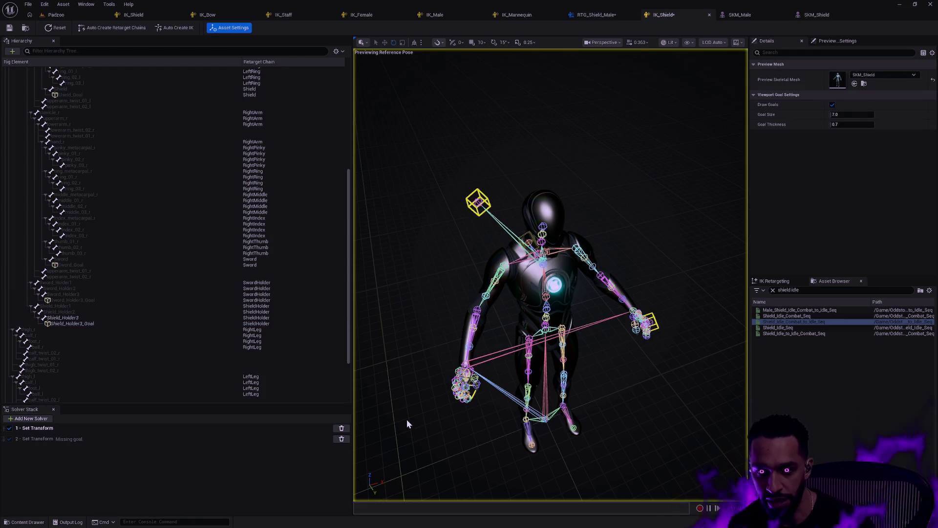
pyautogui.hotkey('ctrl', 'z')
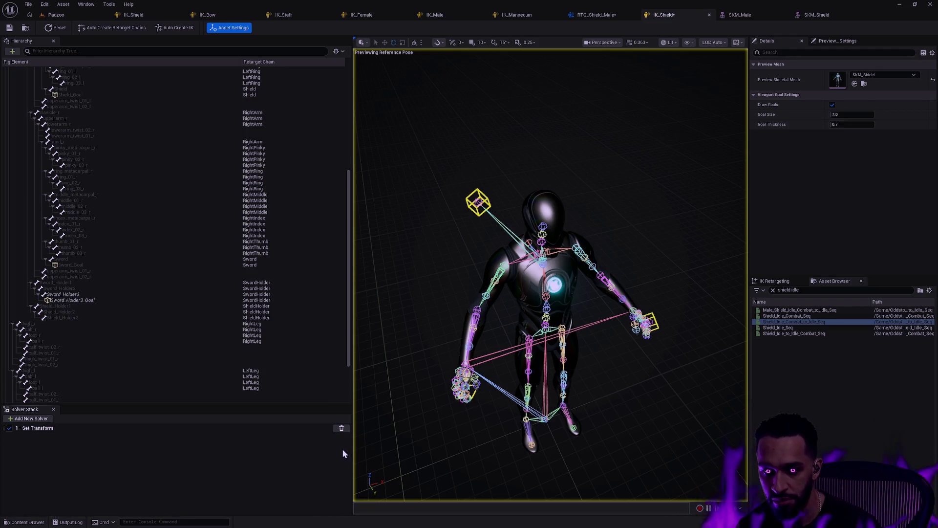
pyautogui.hotkey('ctrl', 'z')
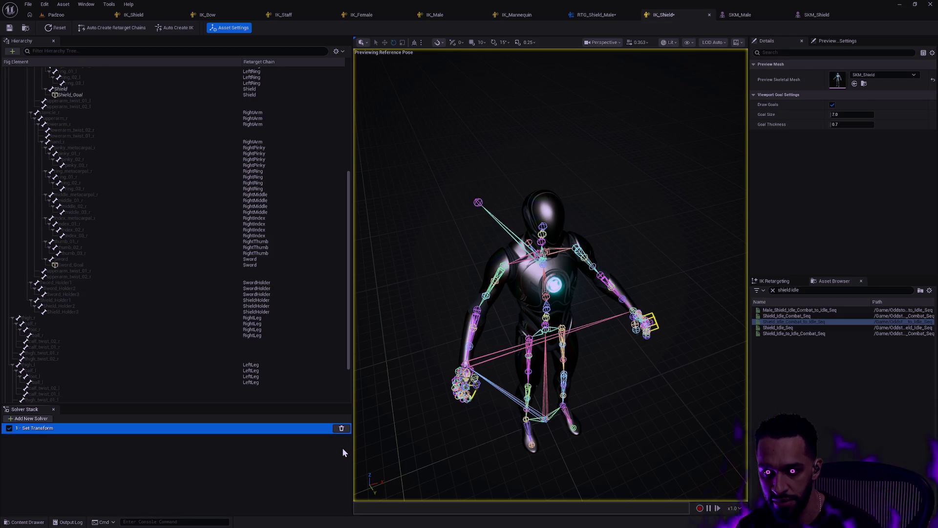
# Step: Undo Shield_Goal on the Shield bone and review Sword_Goal's settings
pyautogui.scroll(2, 268, 336)
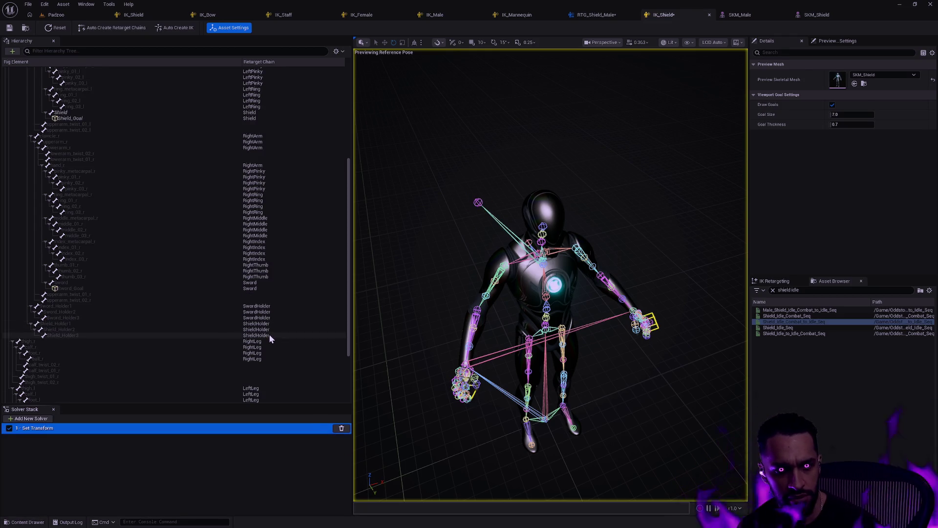
pyautogui.hotkey('ctrl', 'z')
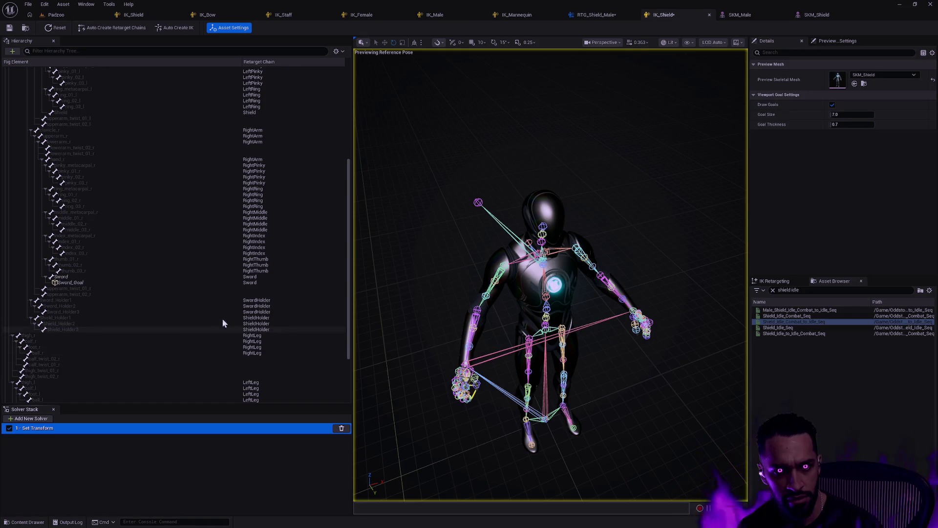
pyautogui.click(122, 282)
pyautogui.click(94, 446)
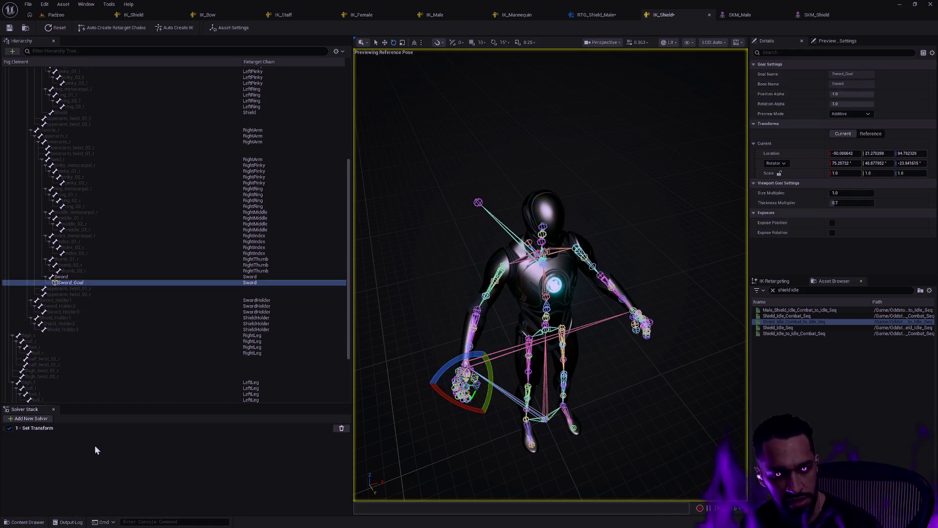
pyautogui.click(31, 419)
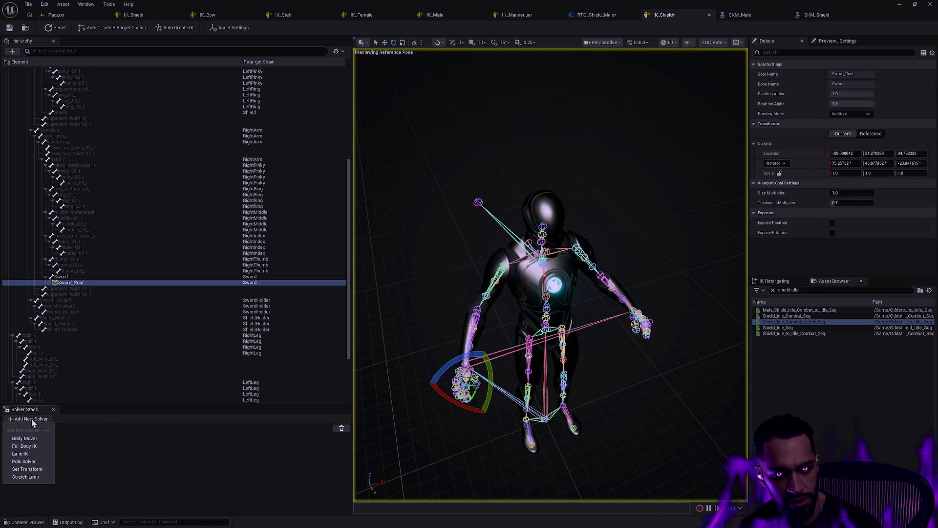
pyautogui.click(39, 472)
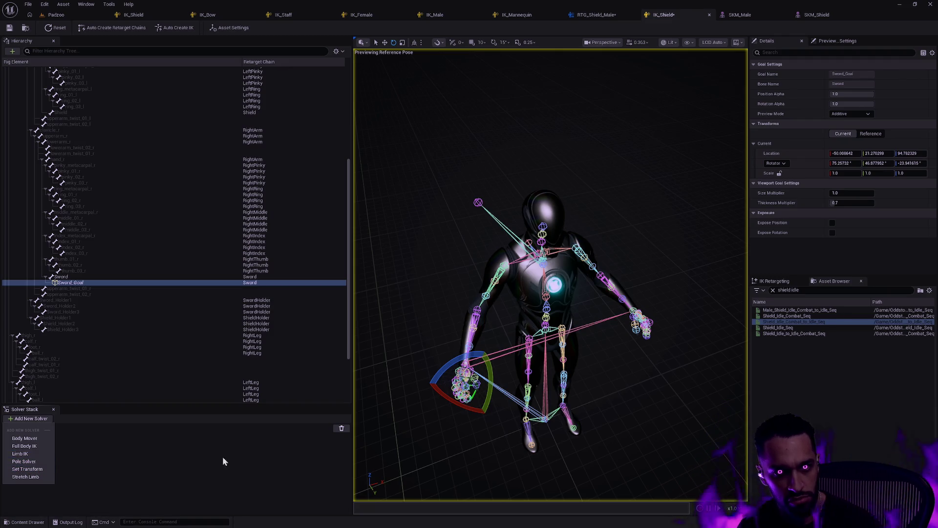
# Step: With the Shield bone selected, add a second Set Transform solver to the stack
pyautogui.click(77, 112)
pyautogui.click(42, 418)
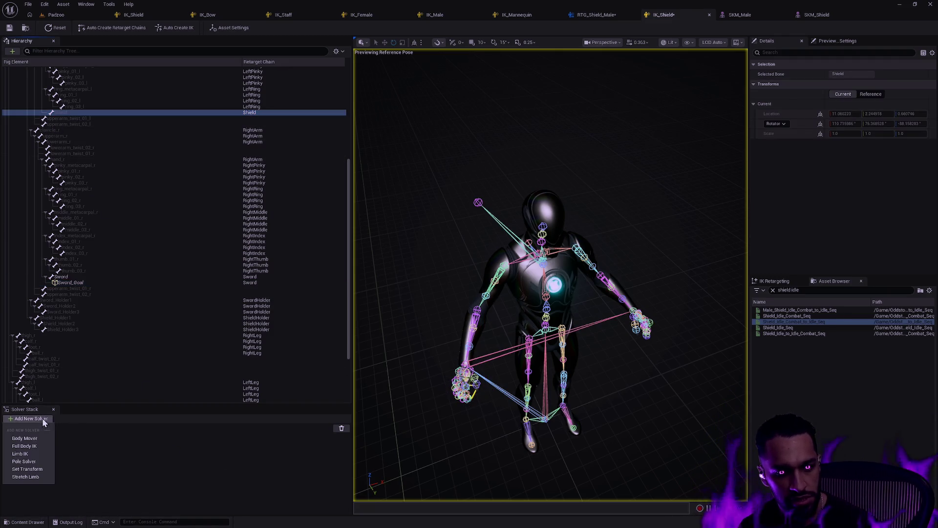
pyautogui.click(43, 464)
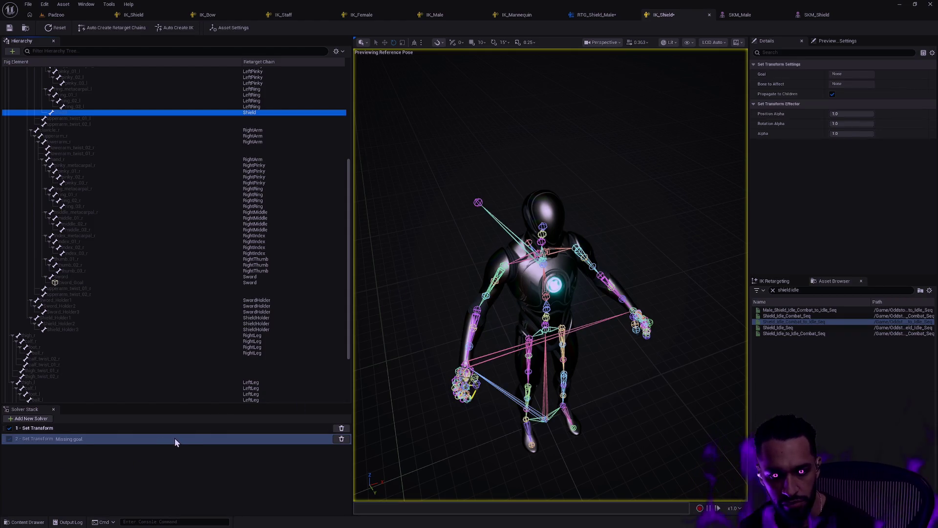
pyautogui.click(131, 456)
pyautogui.click(105, 441)
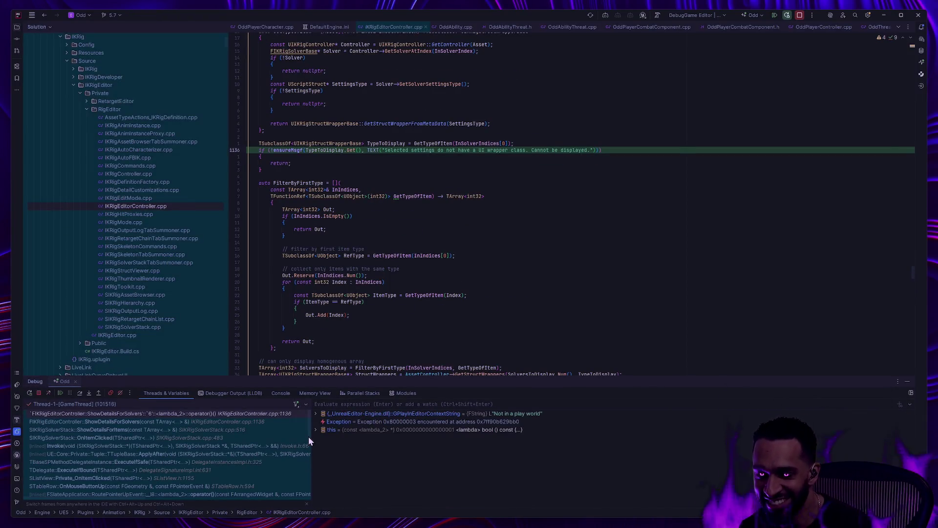
# Step: Resume the paused Unreal Editor process from Rider's Debug window
pyautogui.click(60, 393)
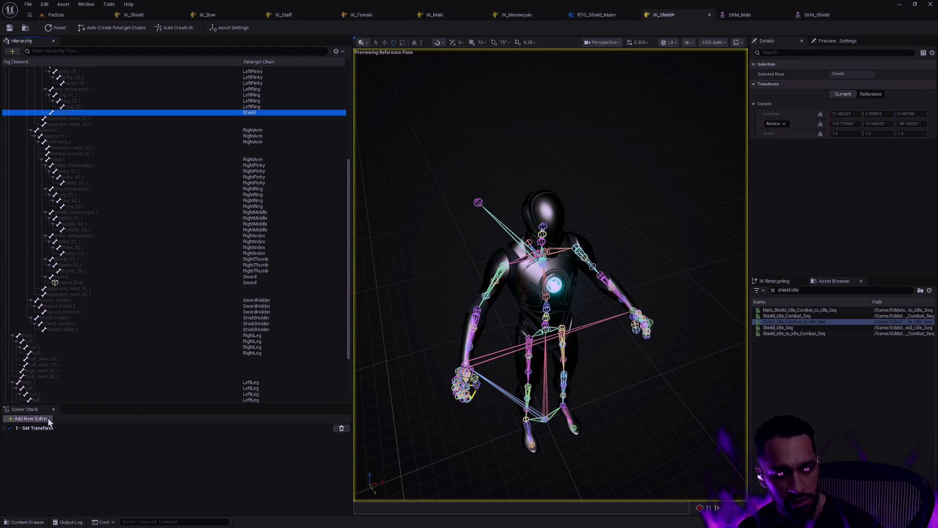
# Step: Create Shield_Goal on the Shield bone for the Shield chain, then add a second Set Transform solver
pyautogui.rightClick(75, 112)
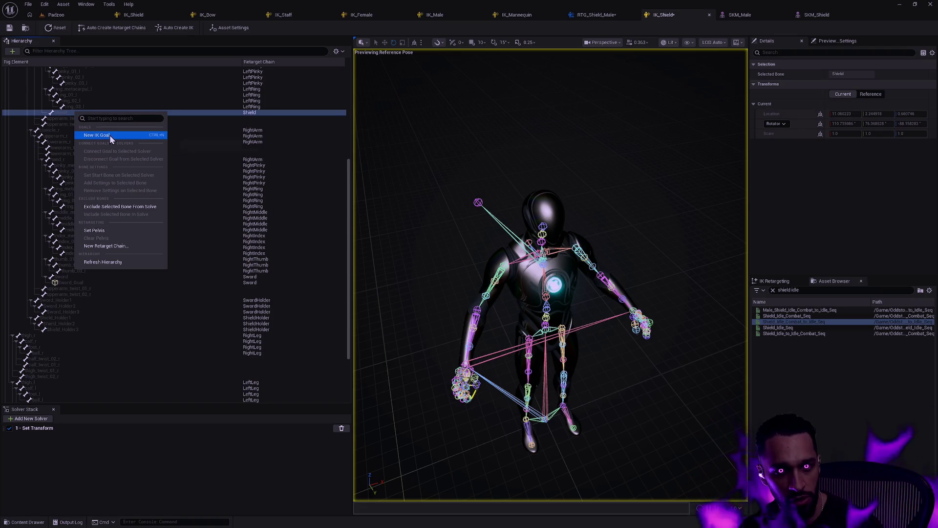
pyautogui.click(109, 135)
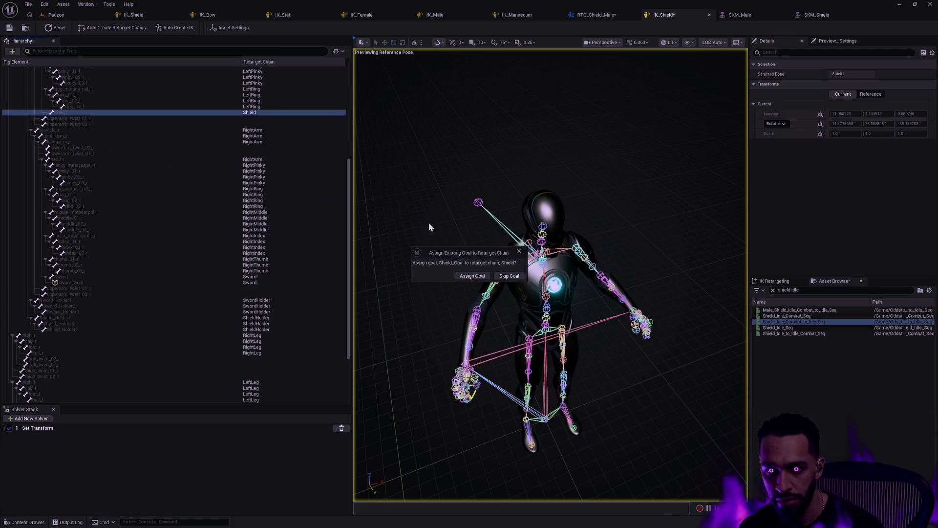
pyautogui.click(474, 277)
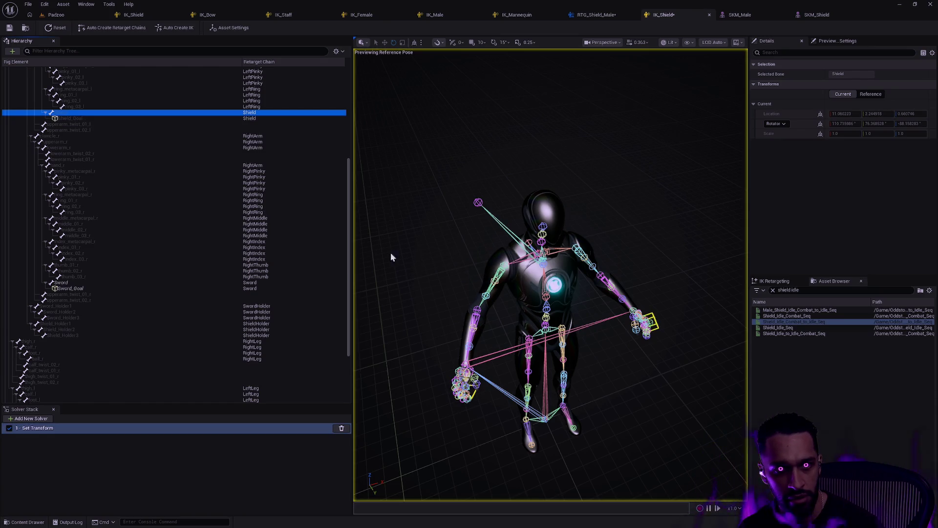
pyautogui.click(76, 119)
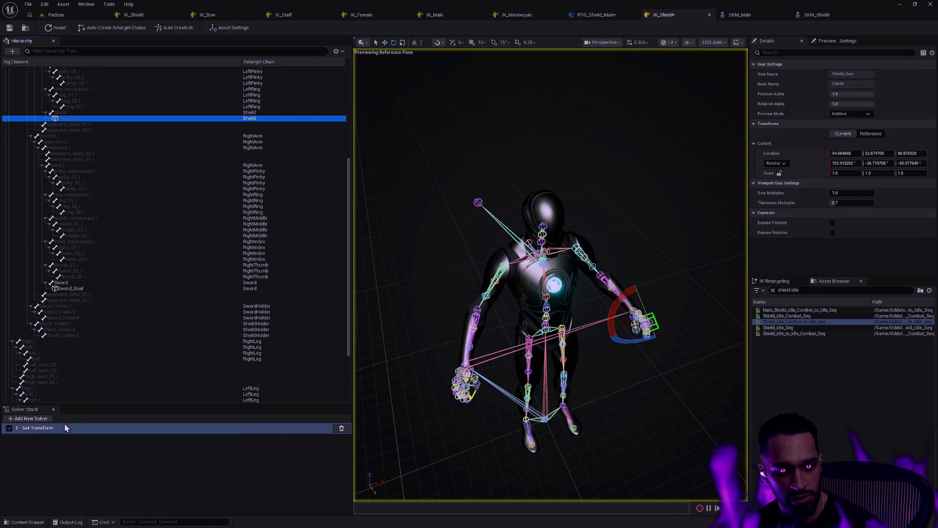
pyautogui.click(41, 420)
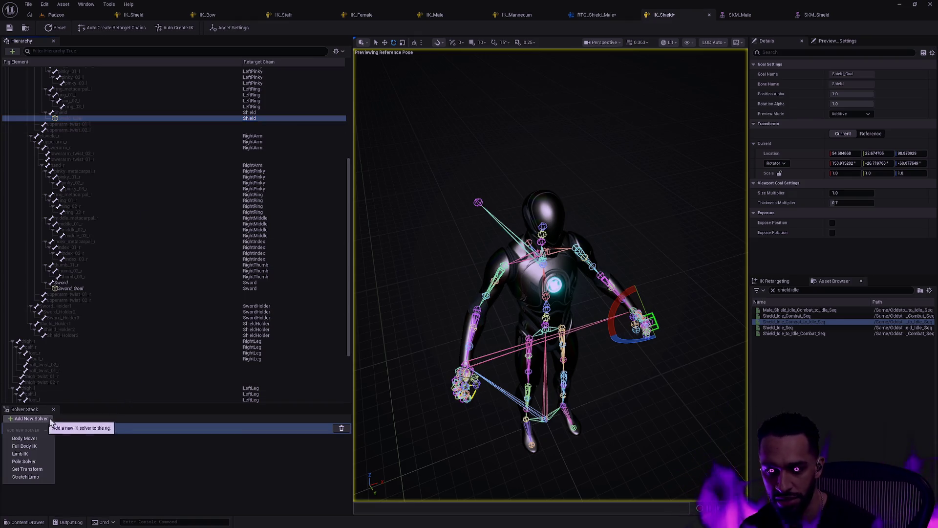
pyautogui.click(29, 469)
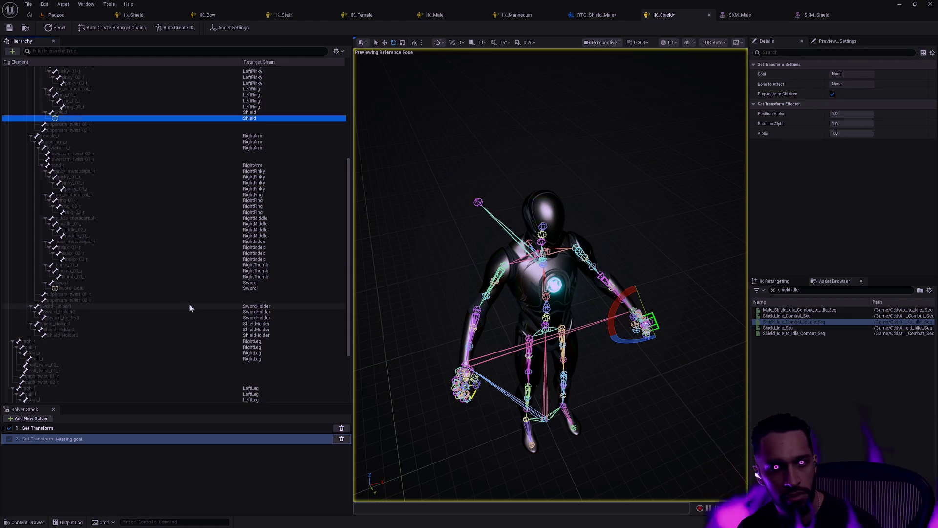
# Step: Try linking Shield_Goal to the second Set Transform solver and compare both solvers' settings
pyautogui.moveTo(68, 120)
pyautogui.mouseDown()
pyautogui.moveTo(62, 440)
pyautogui.moveTo(77, 440)
pyautogui.moveTo(65, 422)
pyautogui.moveTo(70, 119)
pyautogui.mouseUp()
pyautogui.click(77, 440)
pyautogui.click(82, 429)
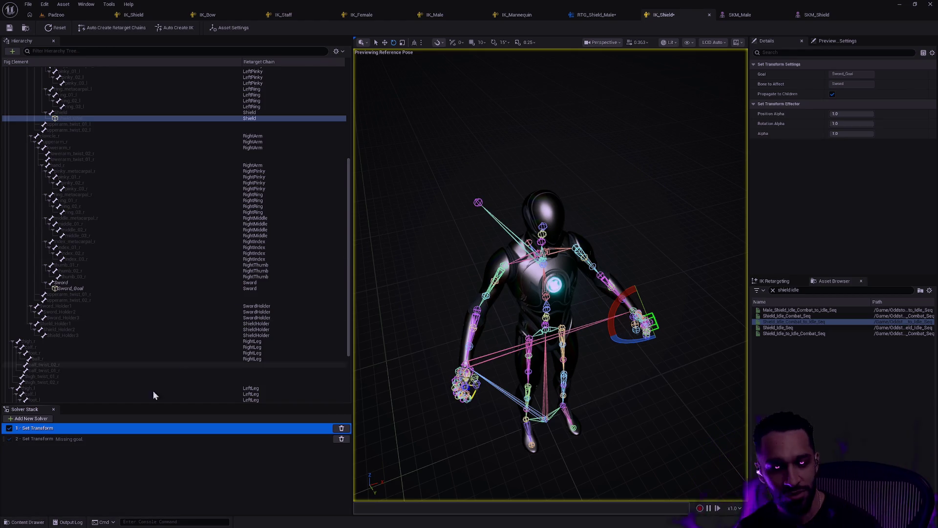
pyautogui.click(84, 438)
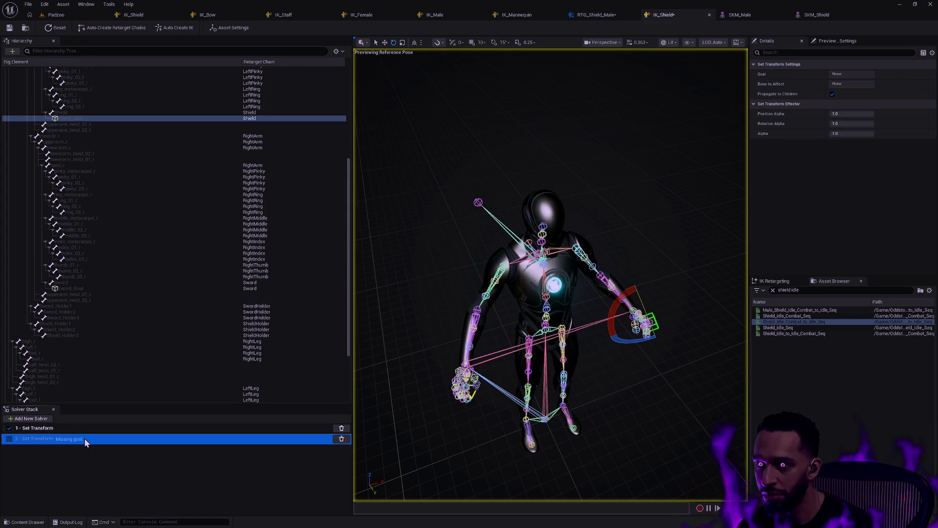
pyautogui.click(879, 94)
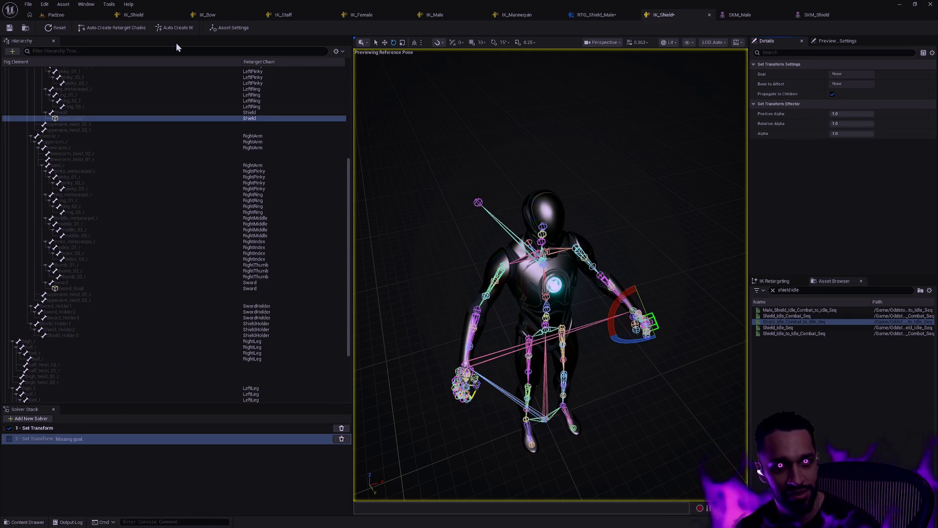
pyautogui.click(77, 439)
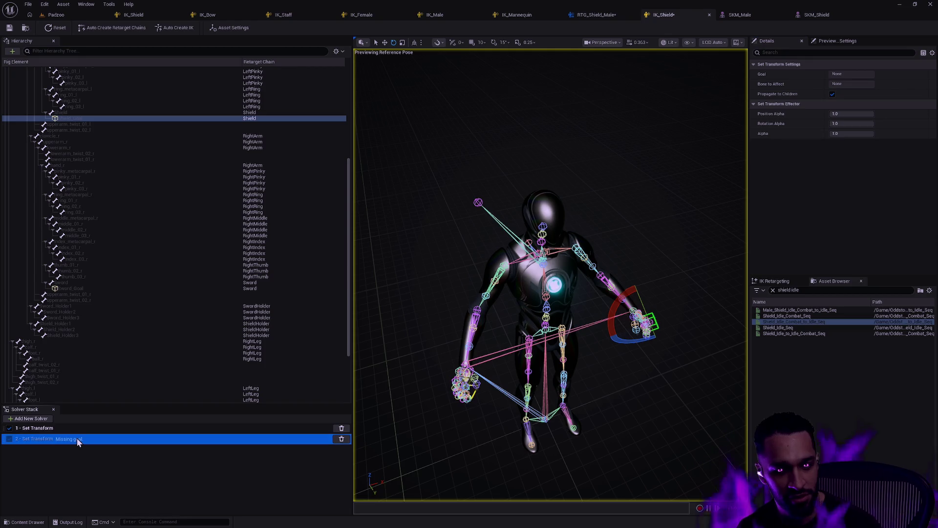
# Step: Toggle the first Set Transform solver off and on, then review the second solver and Shield_Goal
pyautogui.click(10, 428)
pyautogui.click(41, 443)
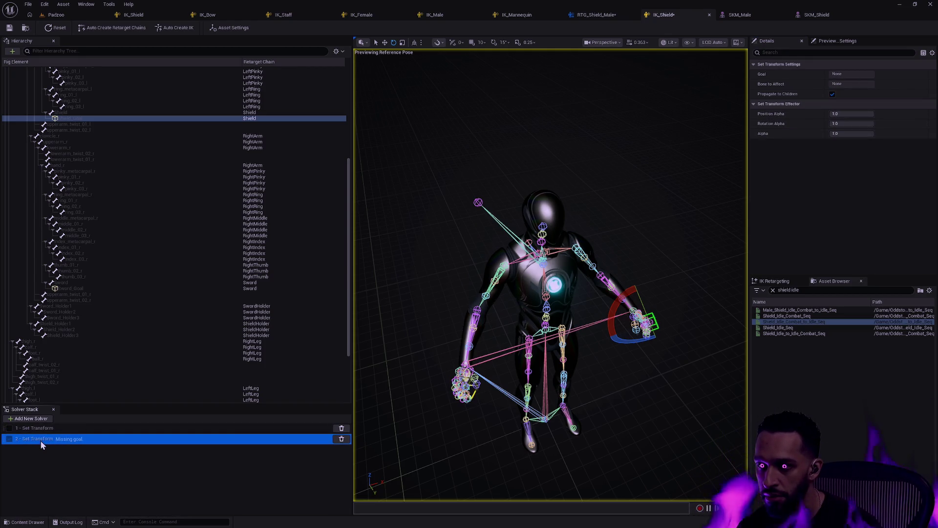
pyautogui.click(10, 428)
pyautogui.click(46, 440)
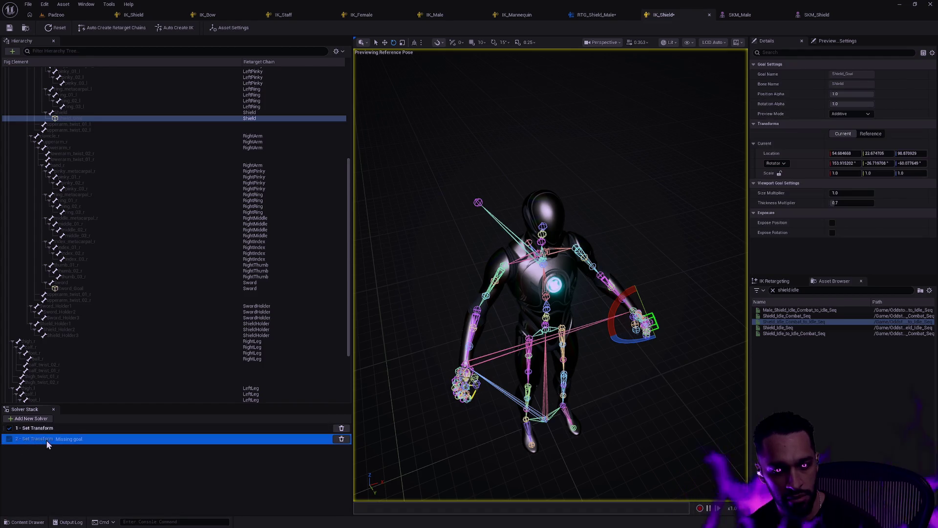
pyautogui.click(78, 456)
pyautogui.click(77, 444)
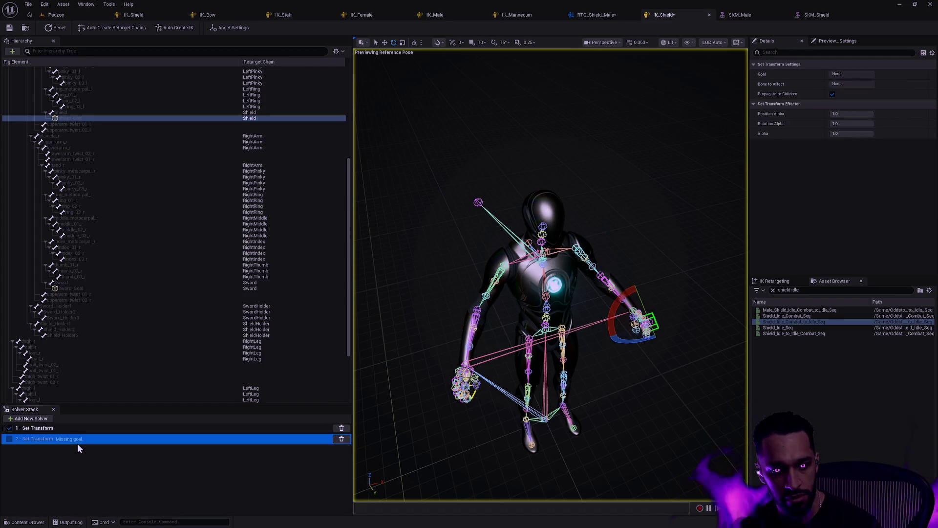
pyautogui.click(80, 455)
pyautogui.click(81, 439)
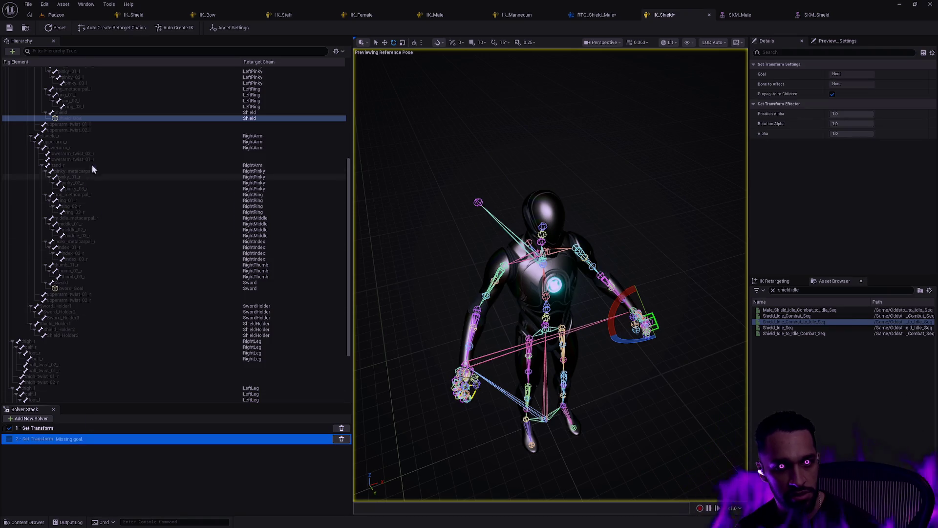
pyautogui.click(58, 431)
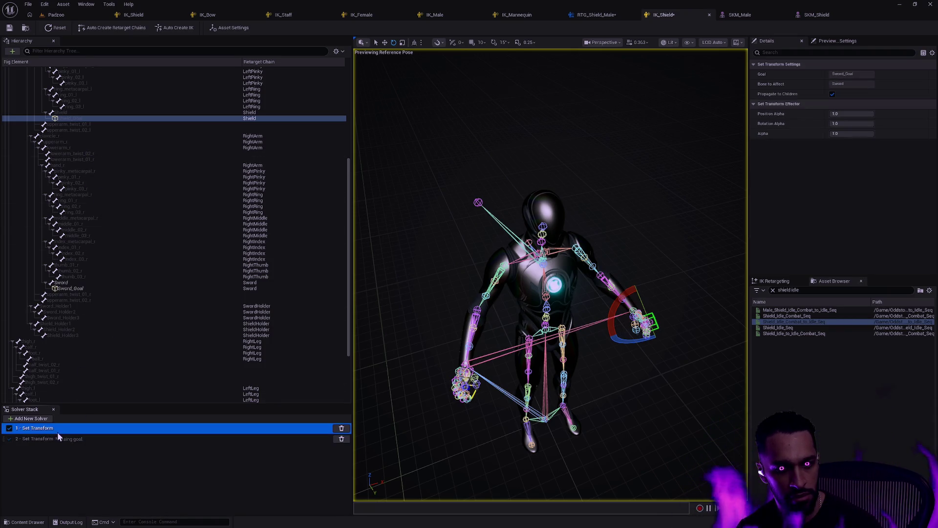
pyautogui.click(66, 439)
pyautogui.click(75, 118)
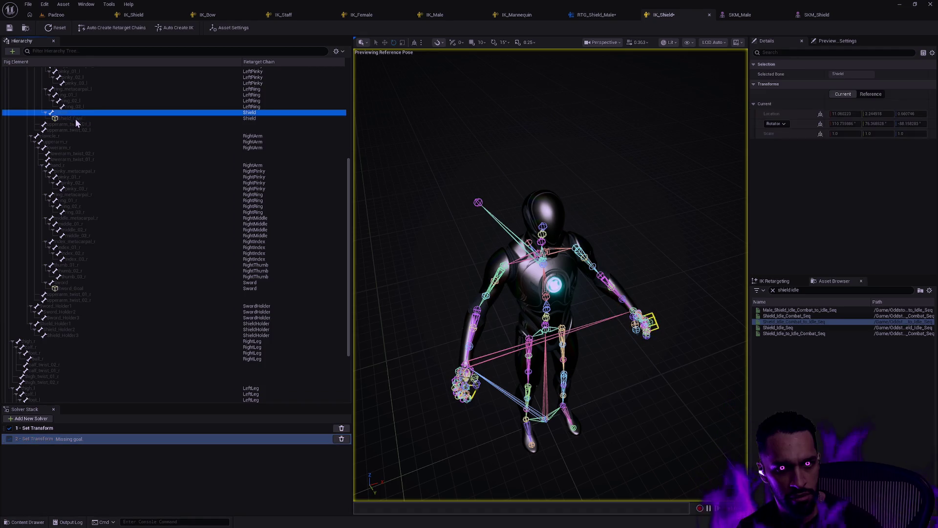
pyautogui.click(77, 440)
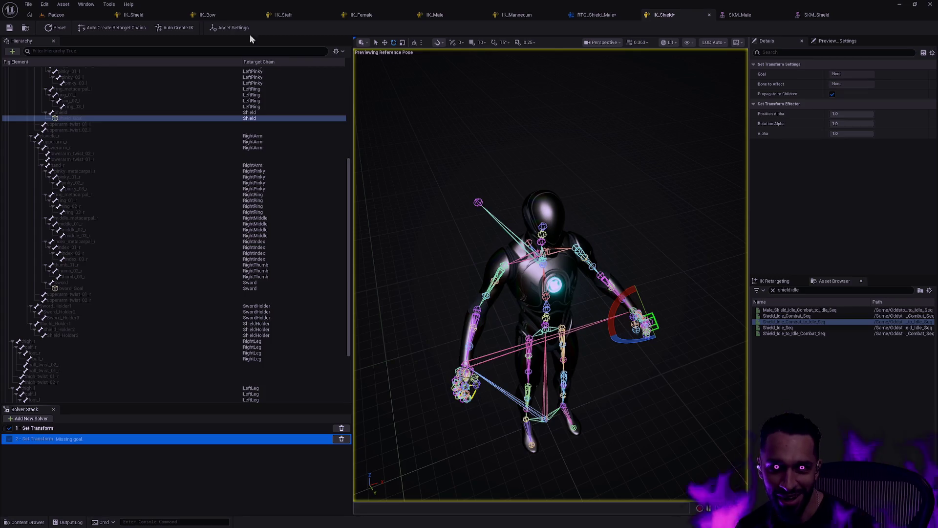
# Step: Show the rig's Asset Settings with the SKM_Shield preview mesh and goal display options
pyautogui.click(237, 31)
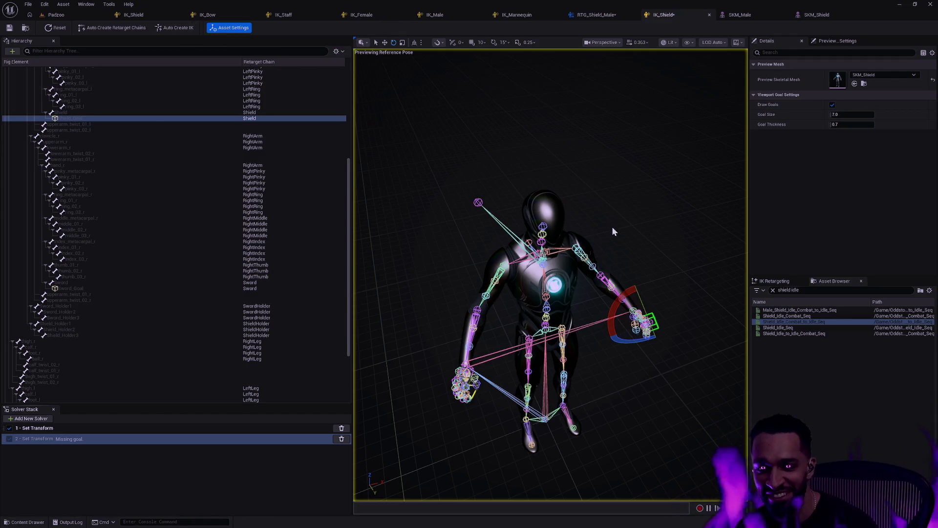
pyautogui.moveTo(614, 232); pyautogui.dragTo(586, 289)
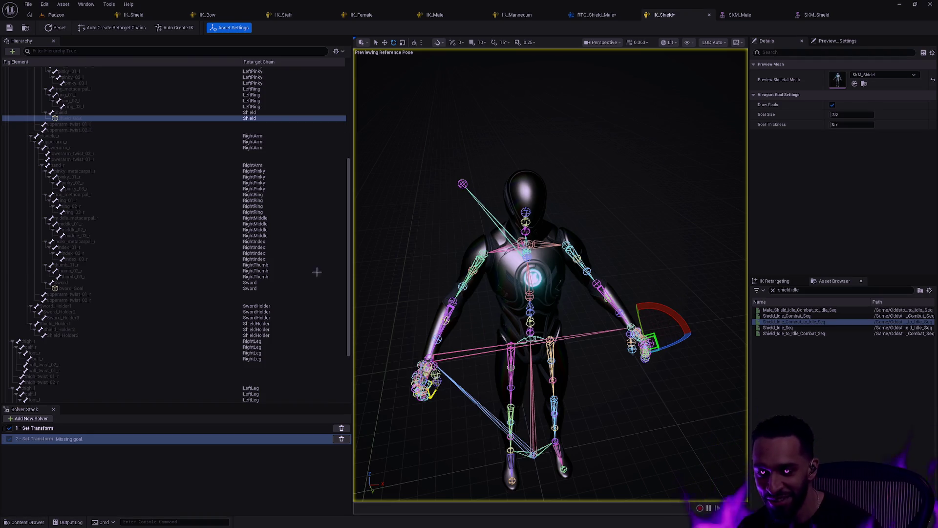
pyautogui.click(94, 289)
# Step: Compare Sword_Goal, Shield_Goal and both solvers' settings, ending on the goal-less second solver
pyautogui.click(84, 120)
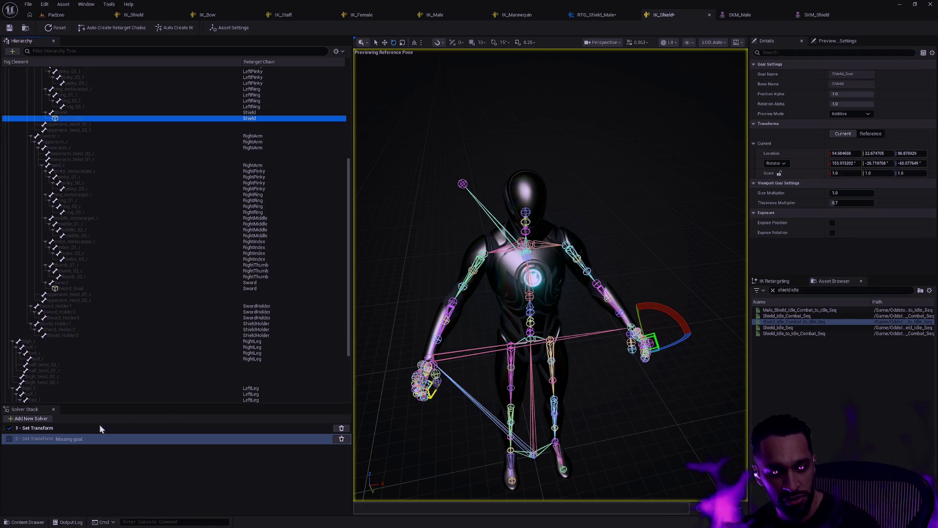
pyautogui.click(86, 289)
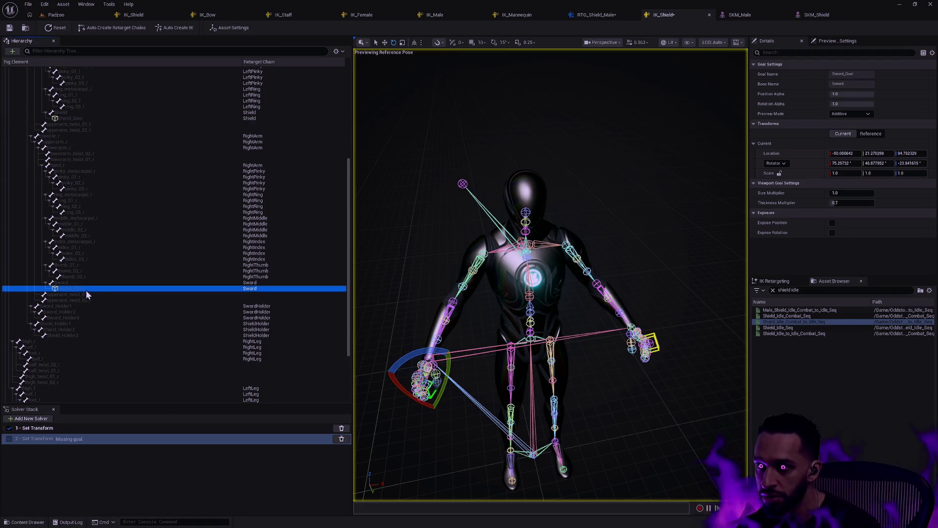
pyautogui.click(81, 119)
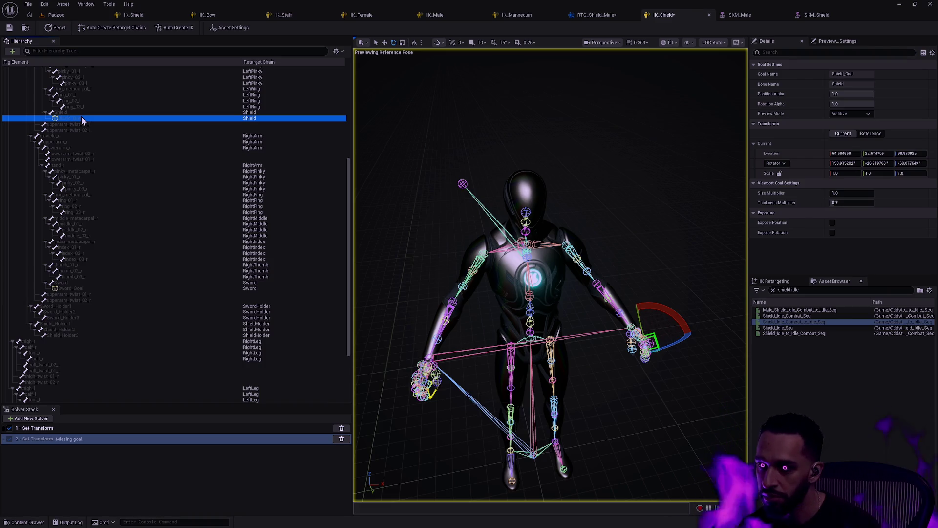
pyautogui.click(211, 468)
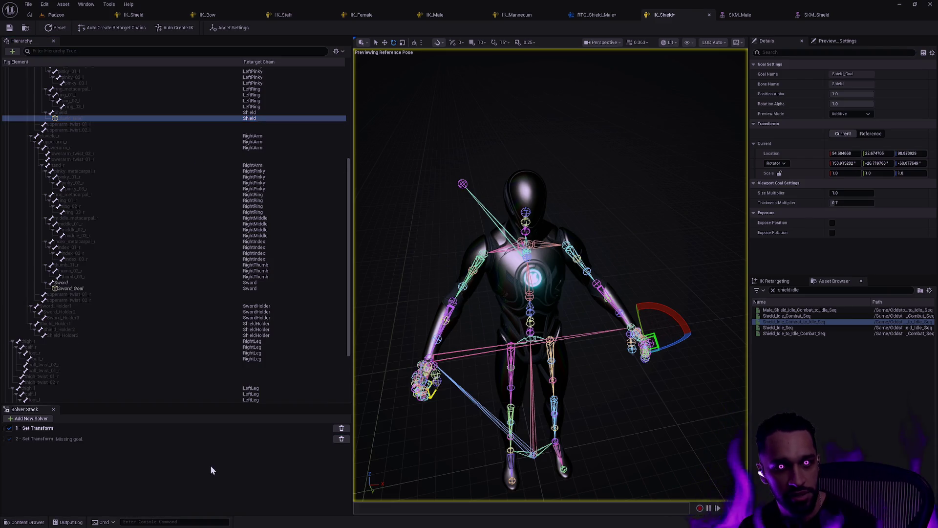
pyautogui.click(98, 183)
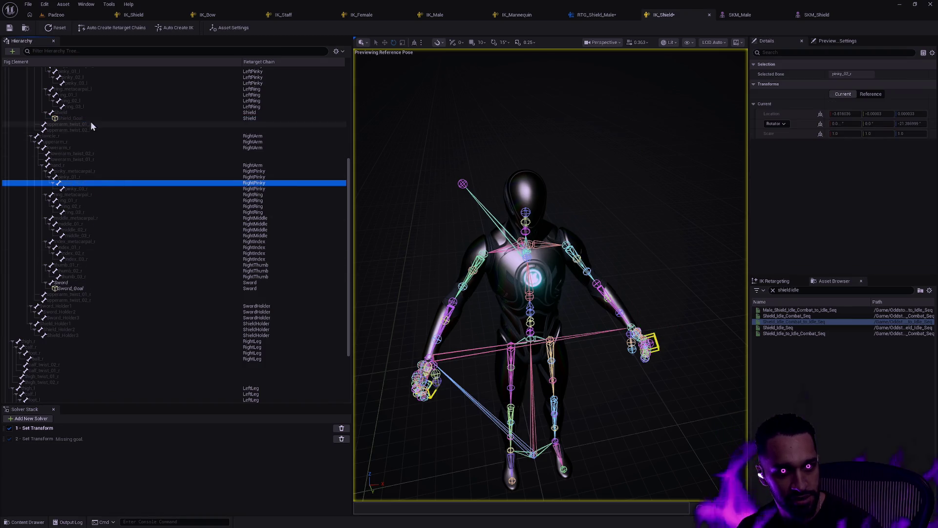
pyautogui.click(62, 441)
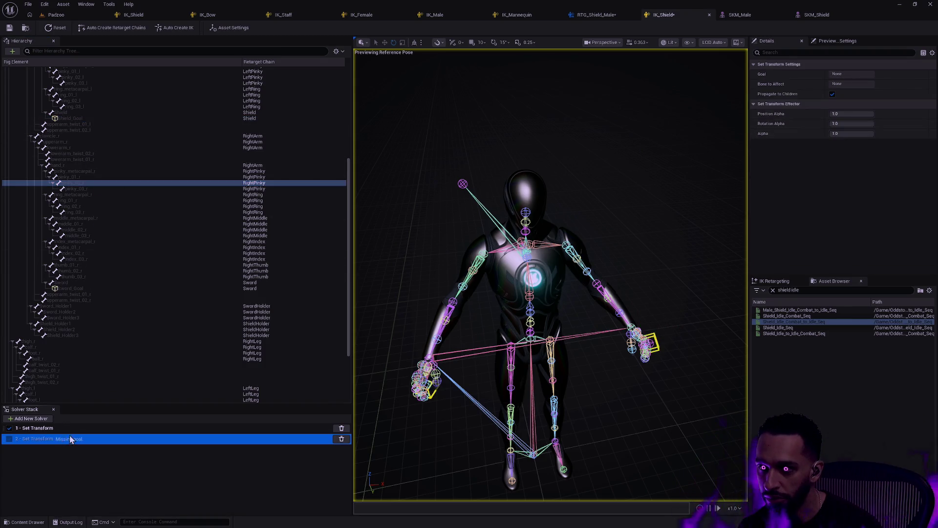
pyautogui.click(74, 430)
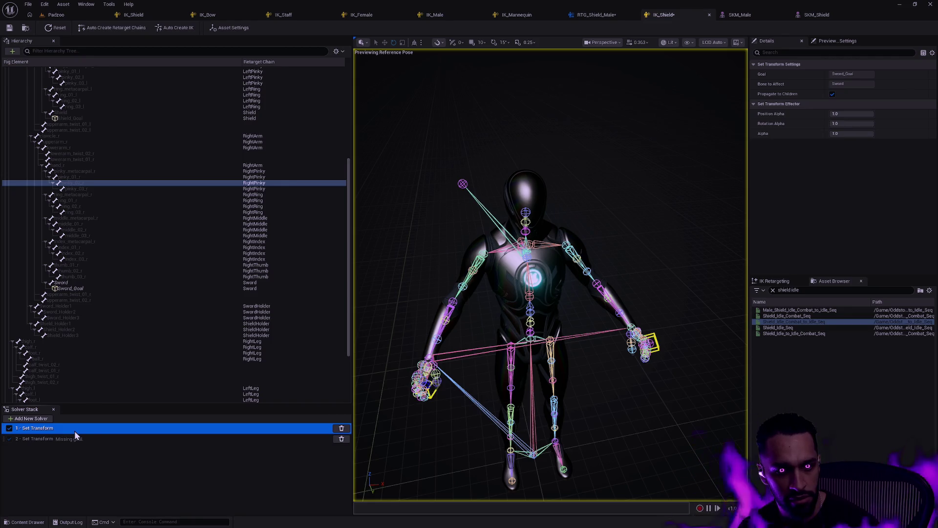
pyautogui.click(82, 120)
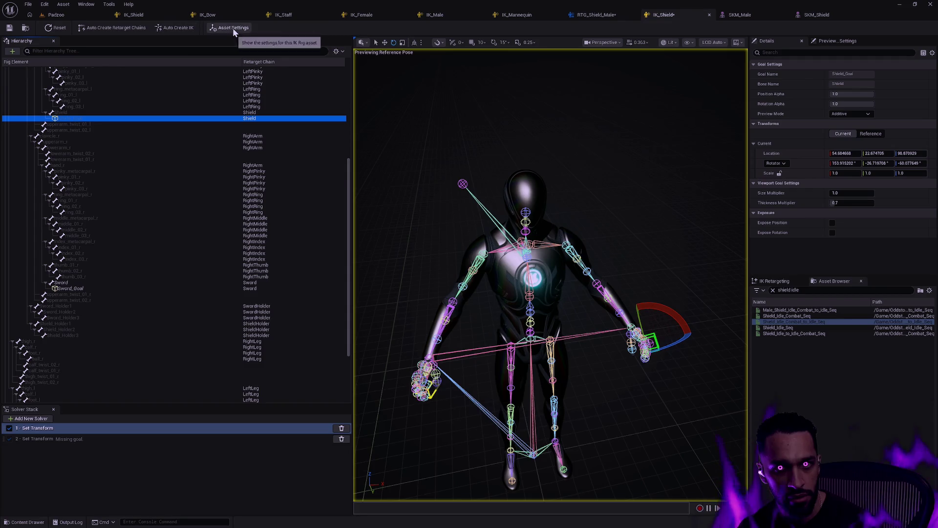
pyautogui.click(328, 439)
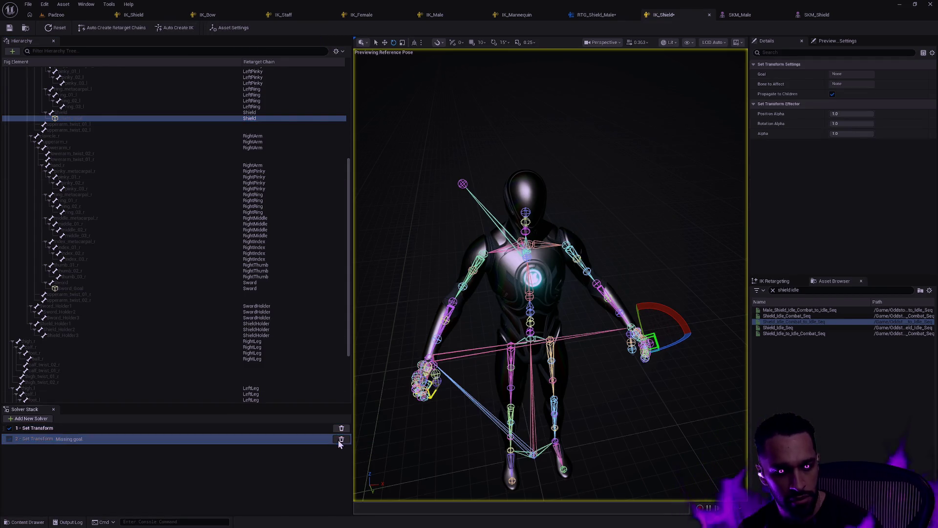
pyautogui.click(341, 439)
pyautogui.click(78, 113)
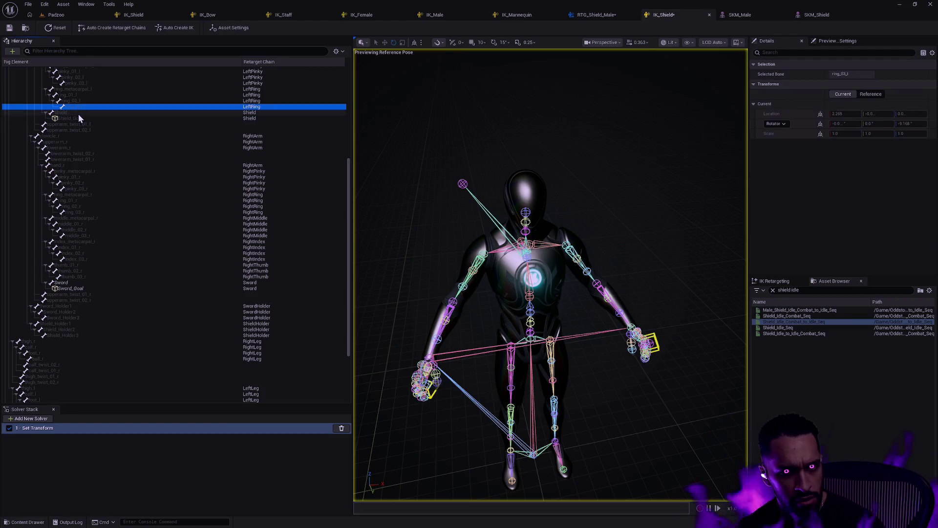
pyautogui.click(42, 416)
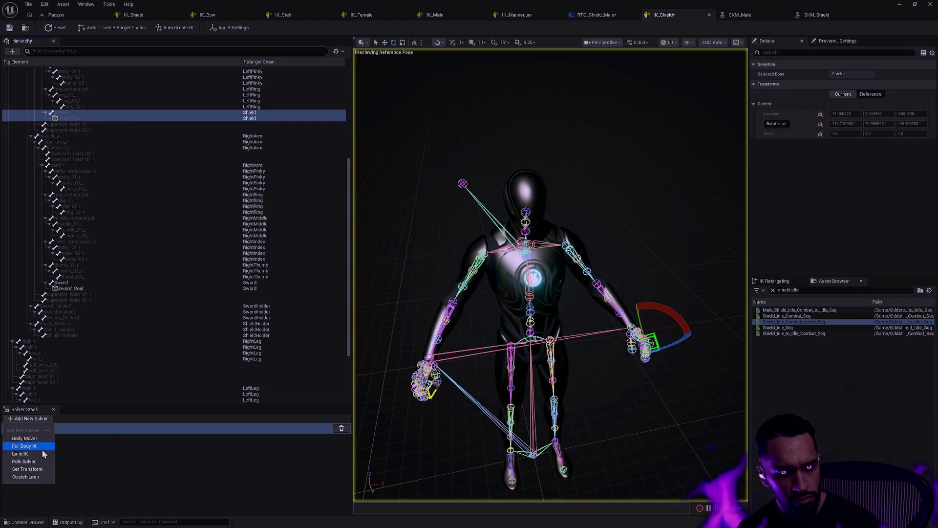
pyautogui.click(38, 470)
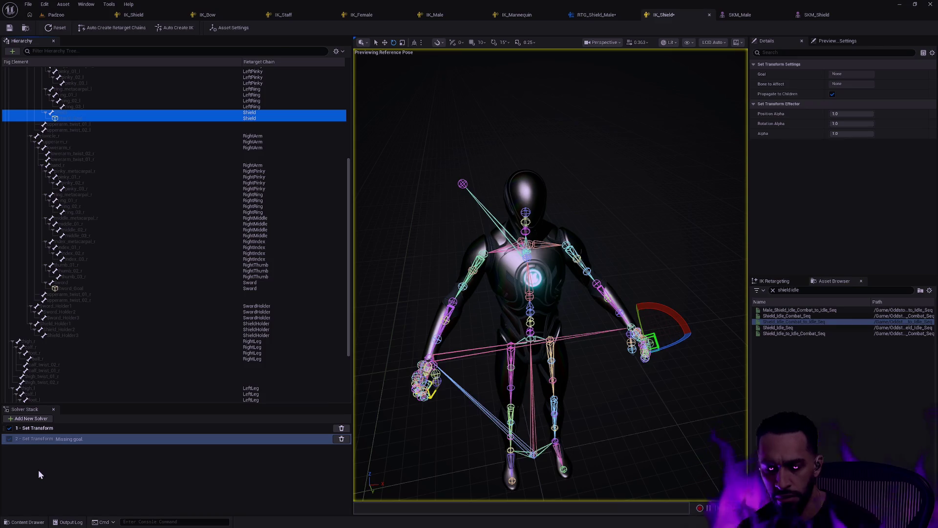
pyautogui.click(62, 458)
pyautogui.click(68, 439)
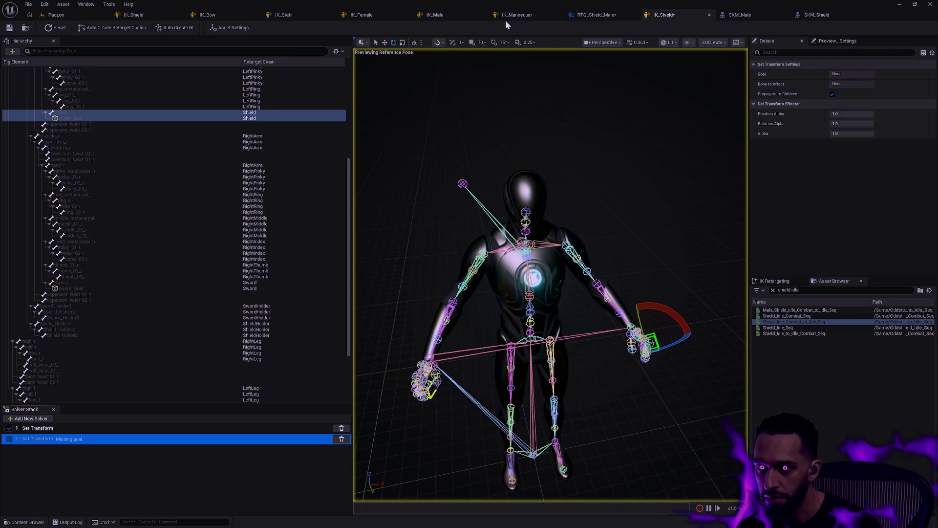
# Step: In the IK_Male rig, add and then delete a goal-less Set Transform solver
pyautogui.click(434, 20)
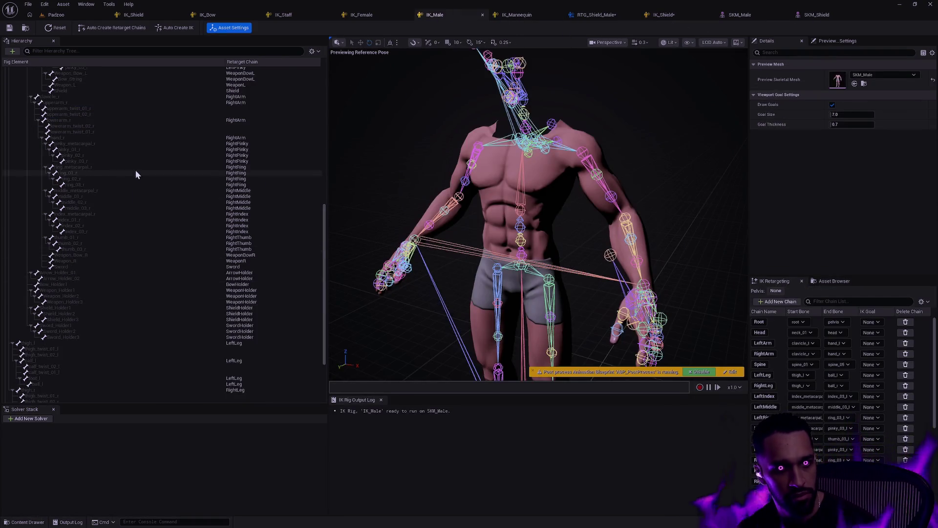
pyautogui.scroll(3, 117, 182)
pyautogui.click(75, 125)
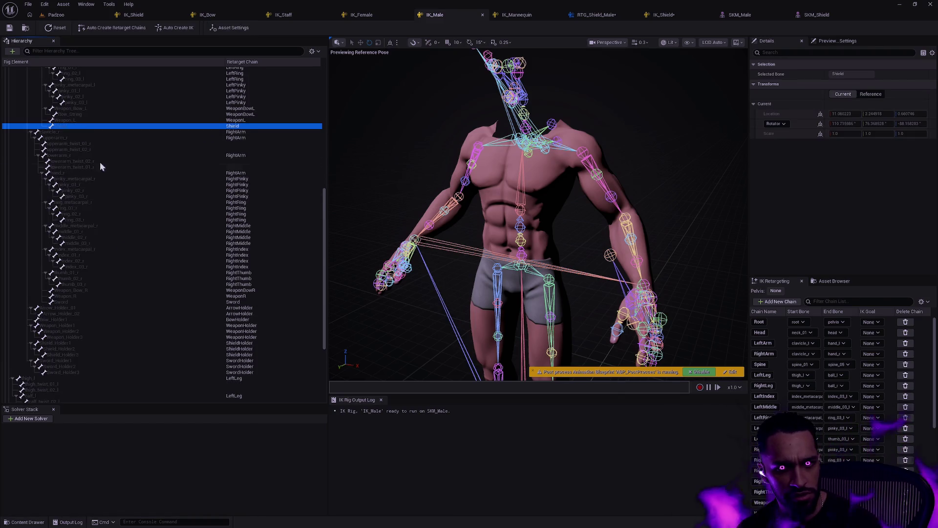
pyautogui.click(45, 420)
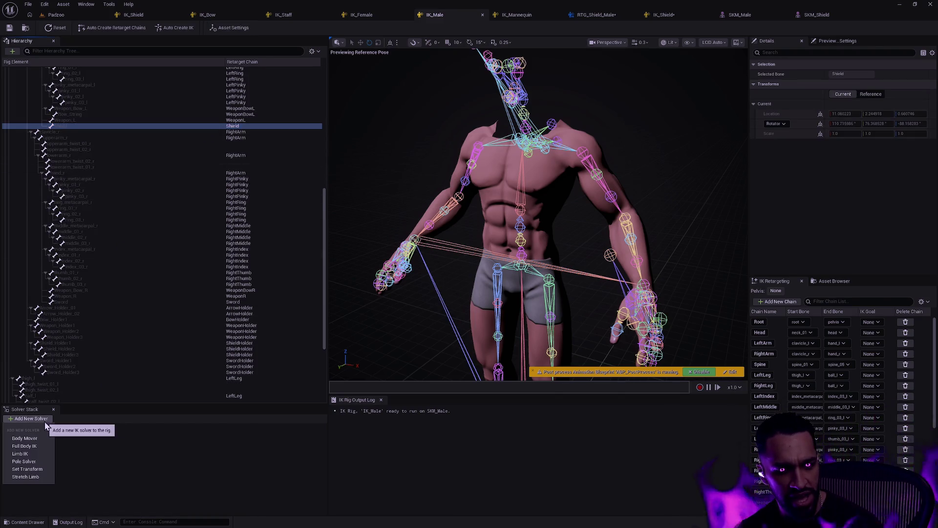
pyautogui.click(41, 470)
pyautogui.click(100, 438)
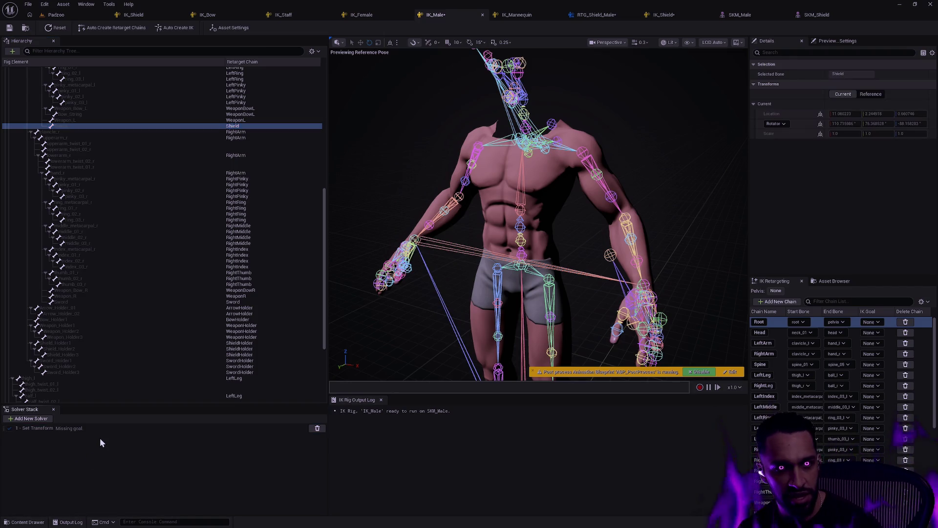
pyautogui.click(318, 428)
# Step: Create Shield_Goal on the Shield bone with a Set Transform solver, assigned to the Shield chain
pyautogui.rightClick(74, 127)
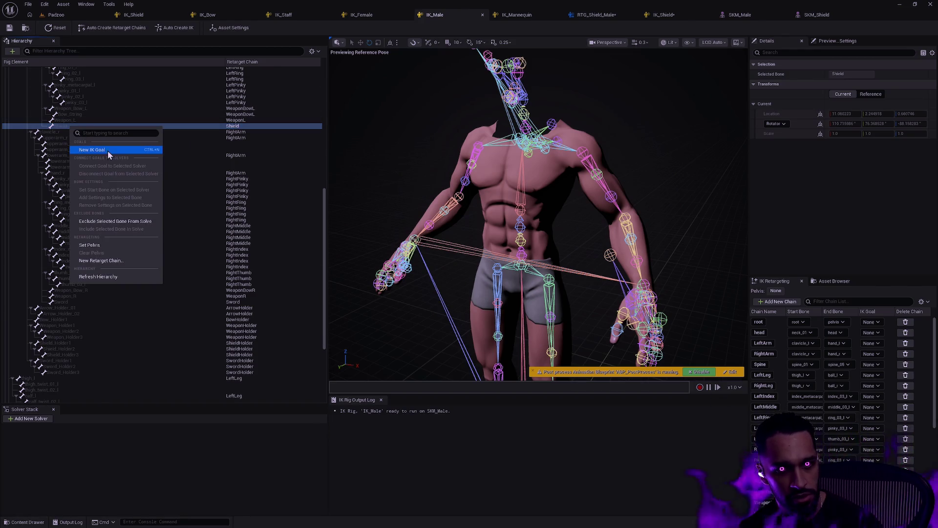
pyautogui.click(108, 152)
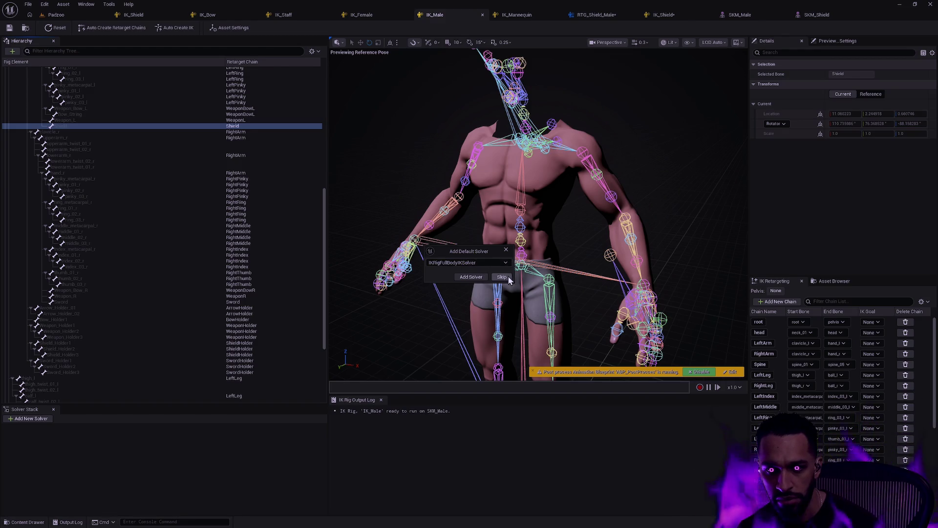
pyautogui.click(484, 262)
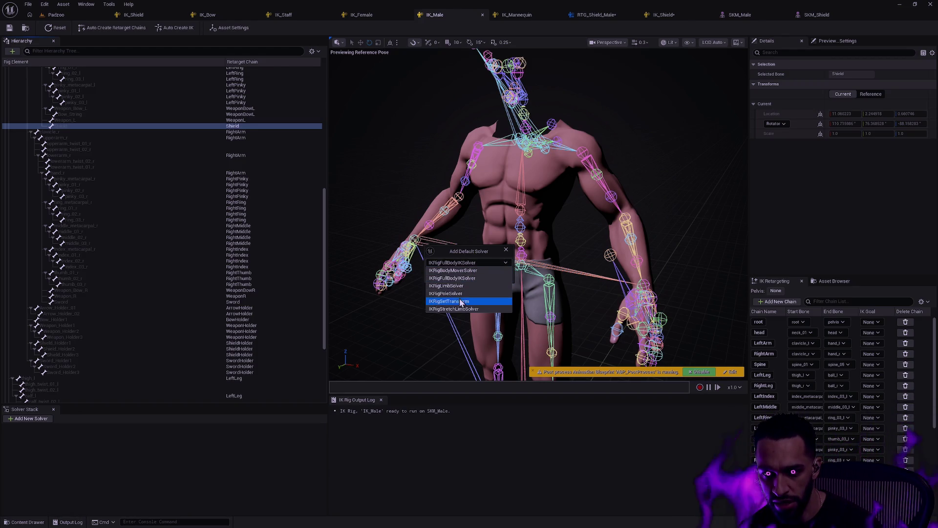
pyautogui.click(459, 301)
pyautogui.click(471, 277)
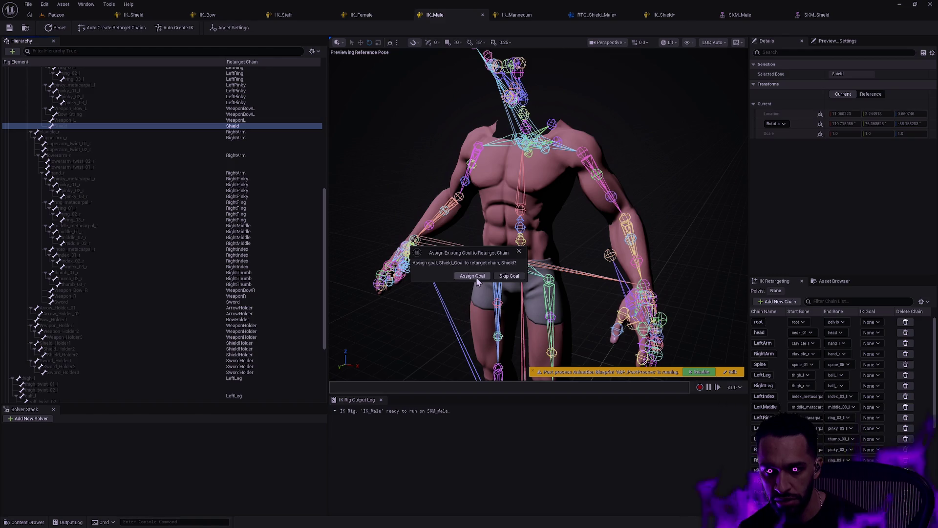
pyautogui.click(478, 278)
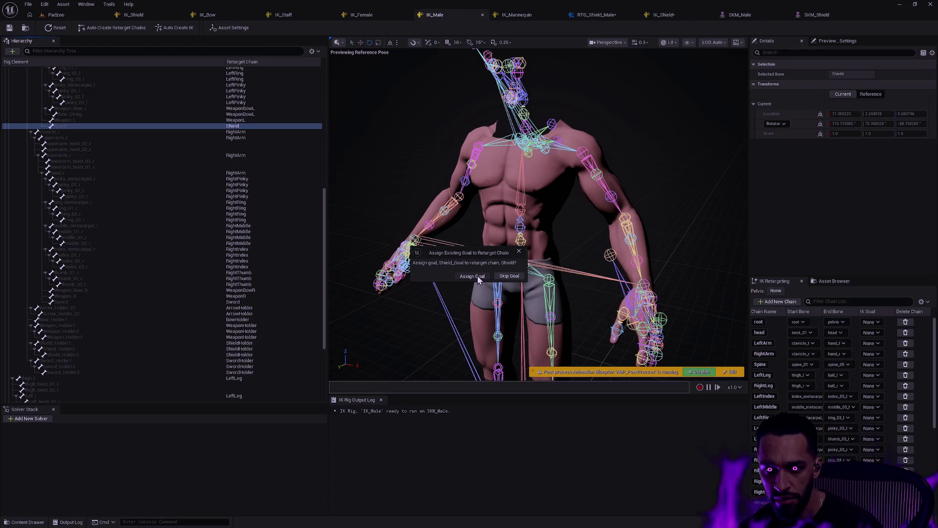
pyautogui.click(478, 277)
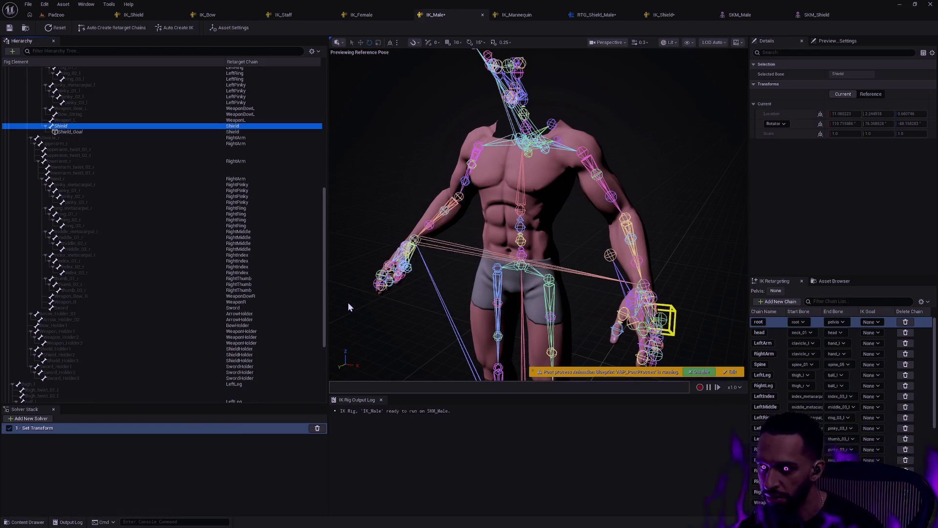
pyautogui.click(48, 430)
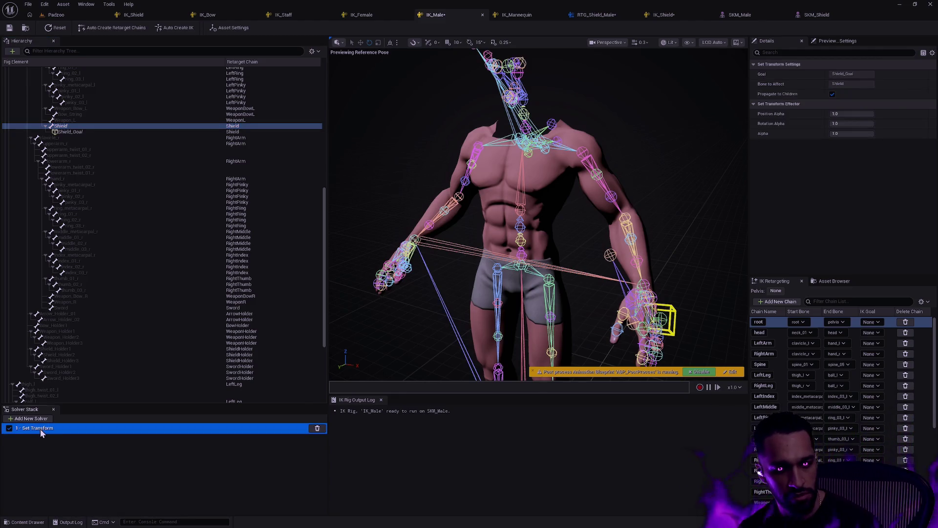
pyautogui.click(40, 429)
pyautogui.click(48, 433)
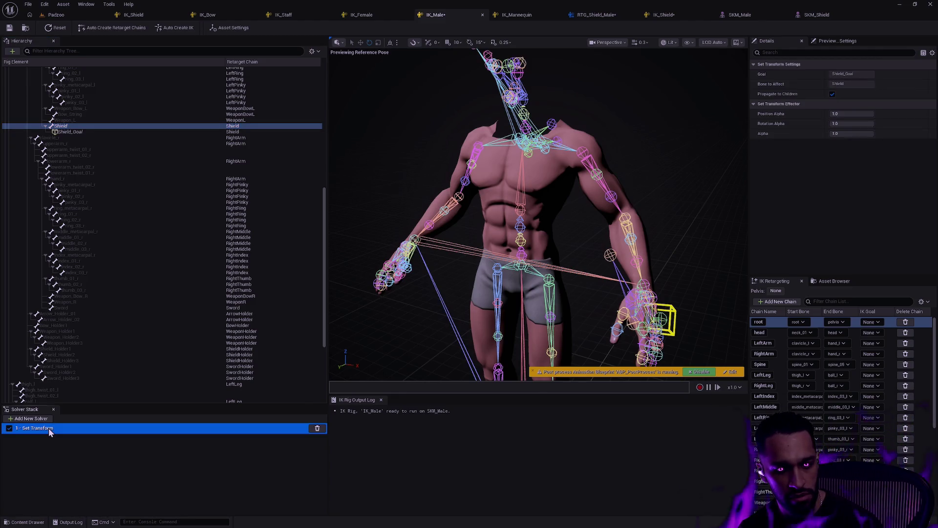
pyautogui.click(95, 462)
pyautogui.scroll(5, 166, 278)
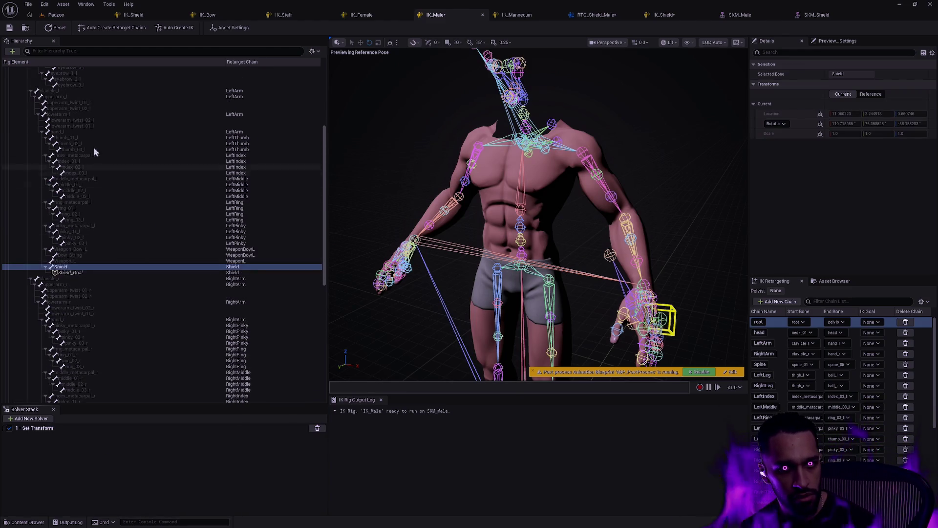
pyautogui.scroll(2, 107, 147)
pyautogui.scroll(4, 146, 161)
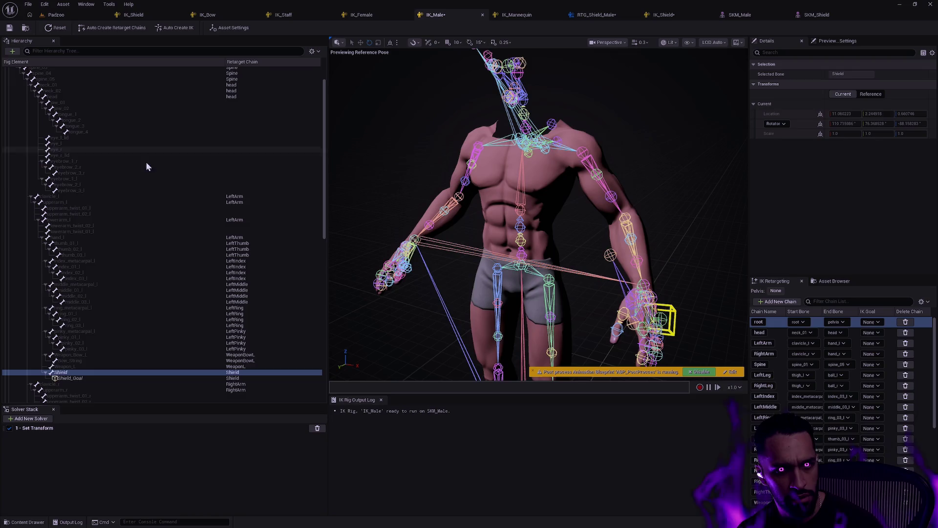
pyautogui.scroll(-6, 151, 178)
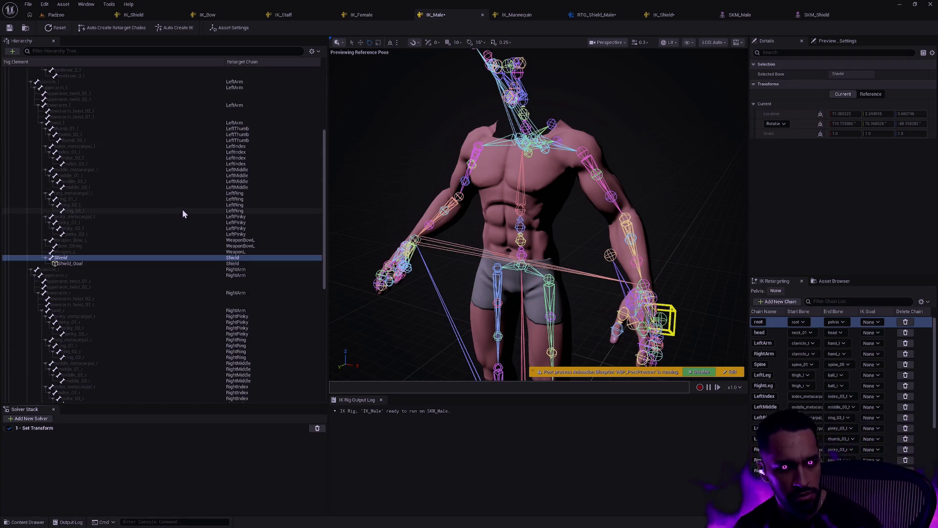
pyautogui.scroll(-4, 139, 215)
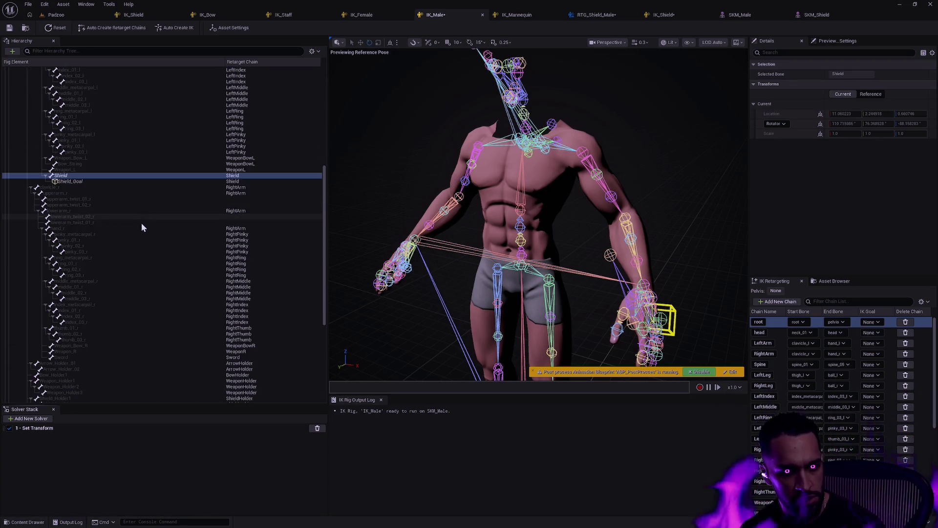
pyautogui.click(95, 358)
pyautogui.scroll(-4, 112, 325)
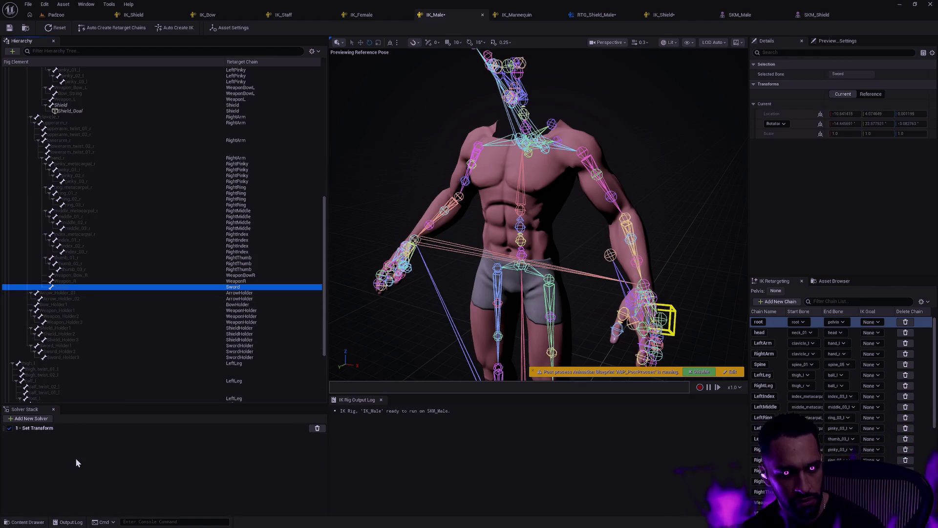
# Step: Create a Sword_Goal on the IK_Male Sword bone, bringing up the Sword chain assignment prompt
pyautogui.rightClick(72, 287)
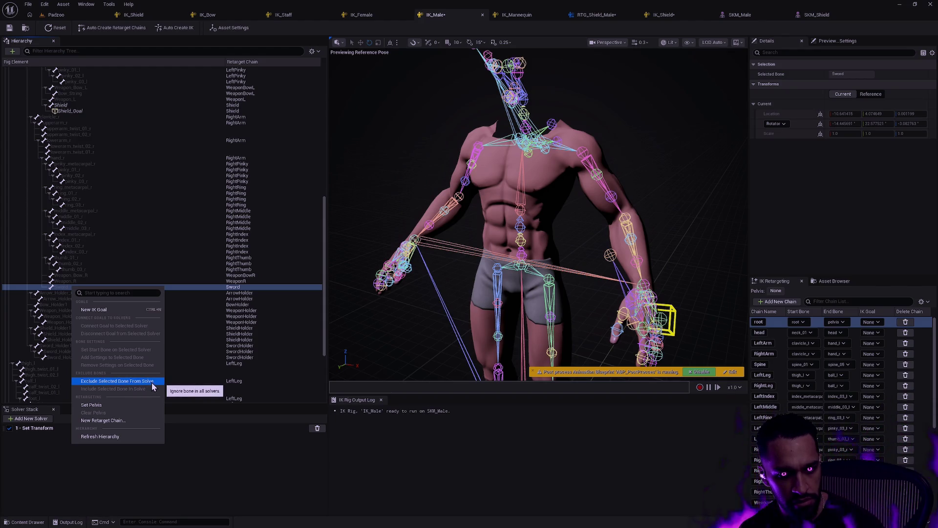
pyautogui.click(109, 438)
pyautogui.rightClick(71, 289)
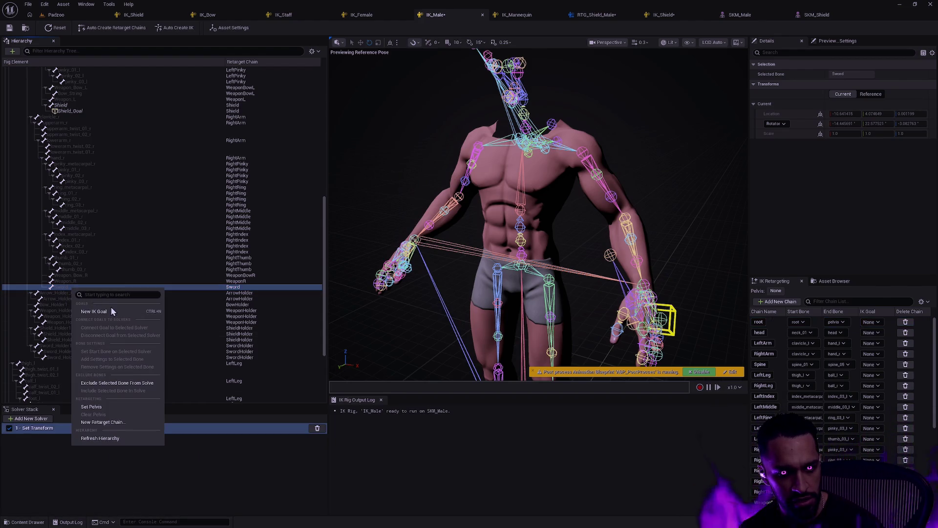
pyautogui.click(115, 311)
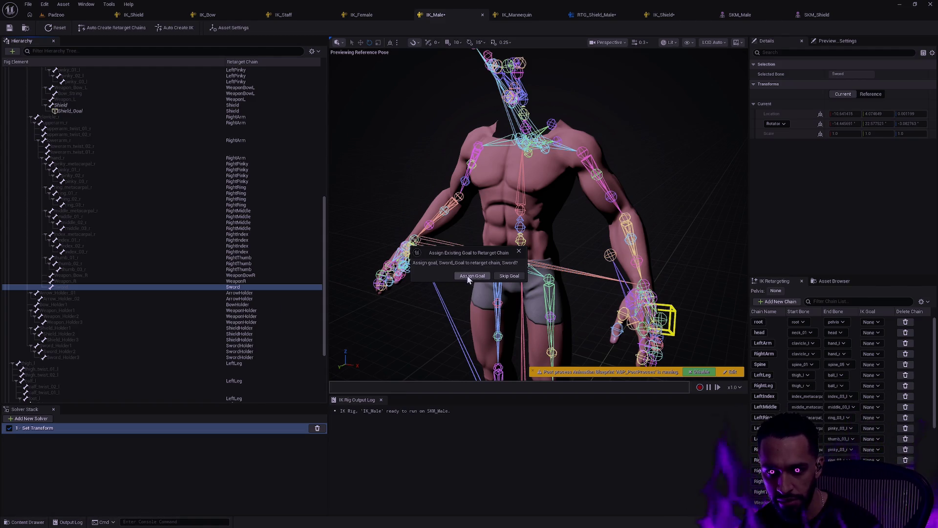
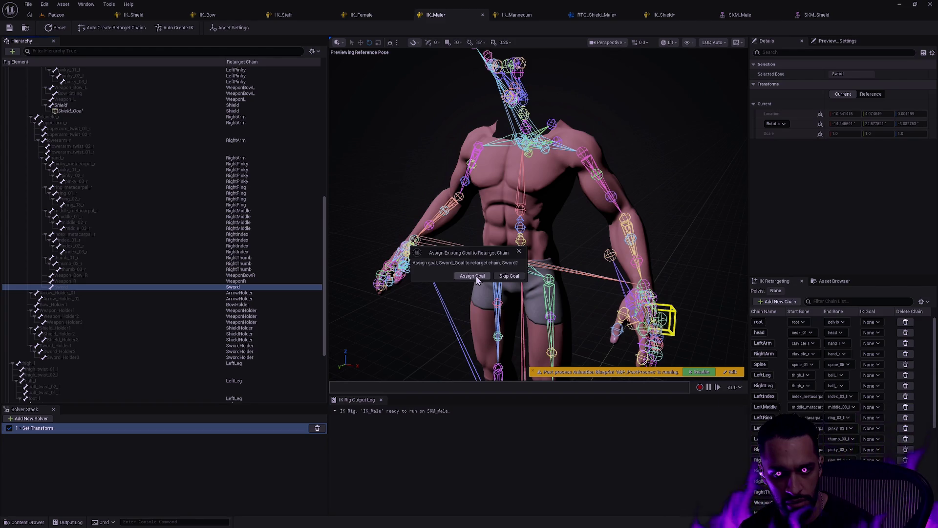
# Step: Assign Sword_Goal to the Sword chain and disconnect it from the first Set Transform solver
pyautogui.click(472, 276)
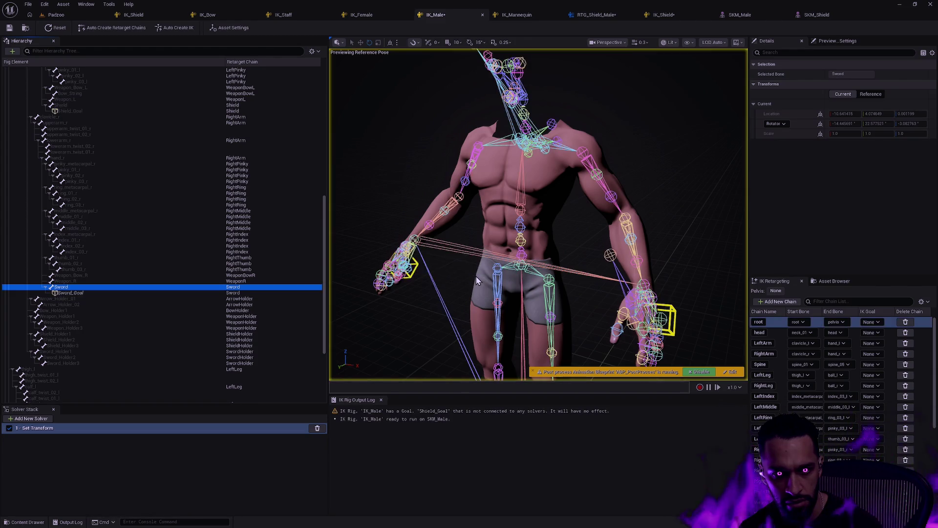
pyautogui.click(94, 293)
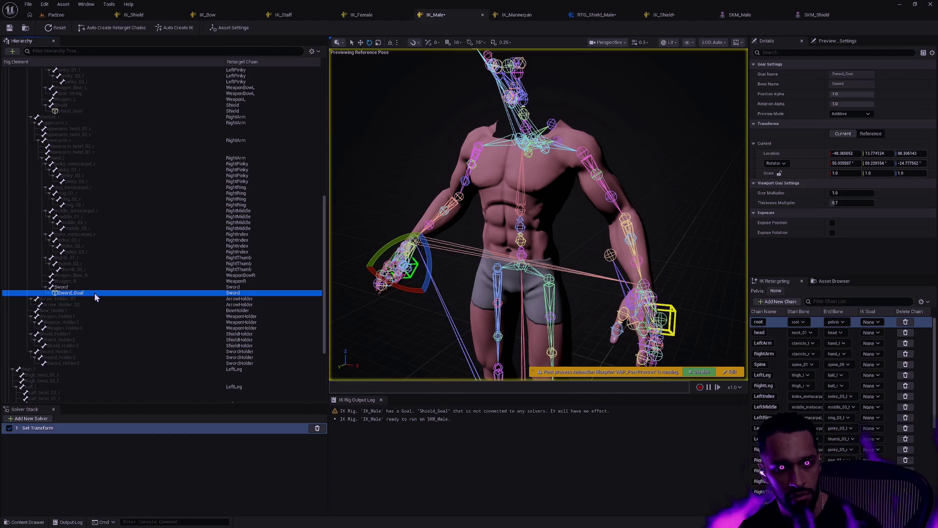
pyautogui.rightClick(95, 292)
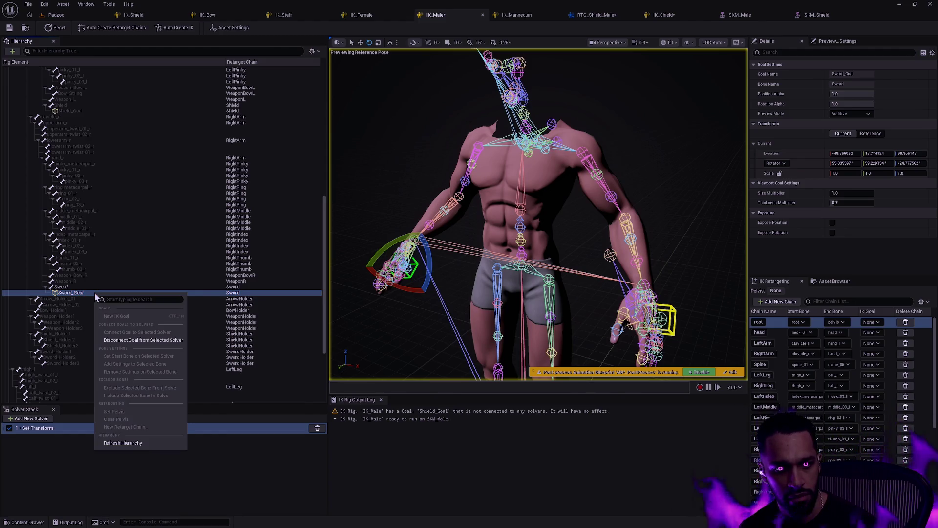
pyautogui.click(148, 340)
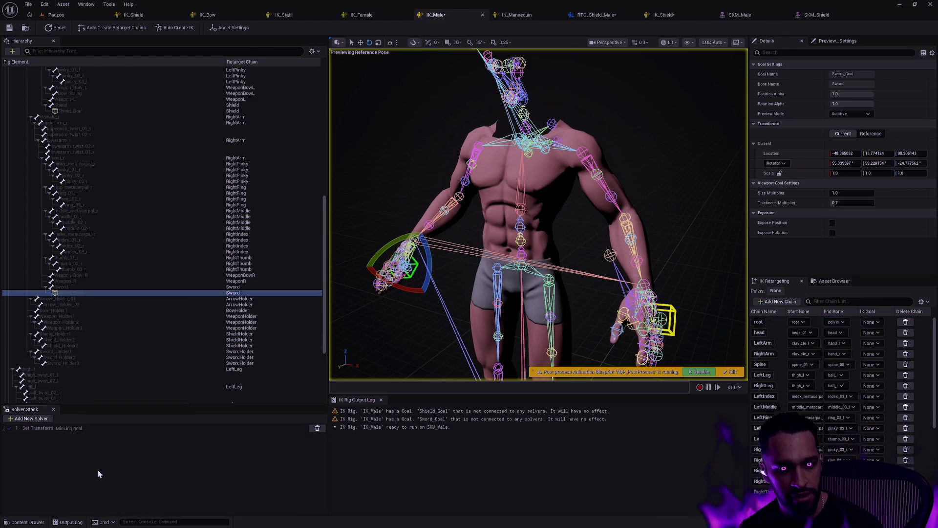
pyautogui.click(40, 419)
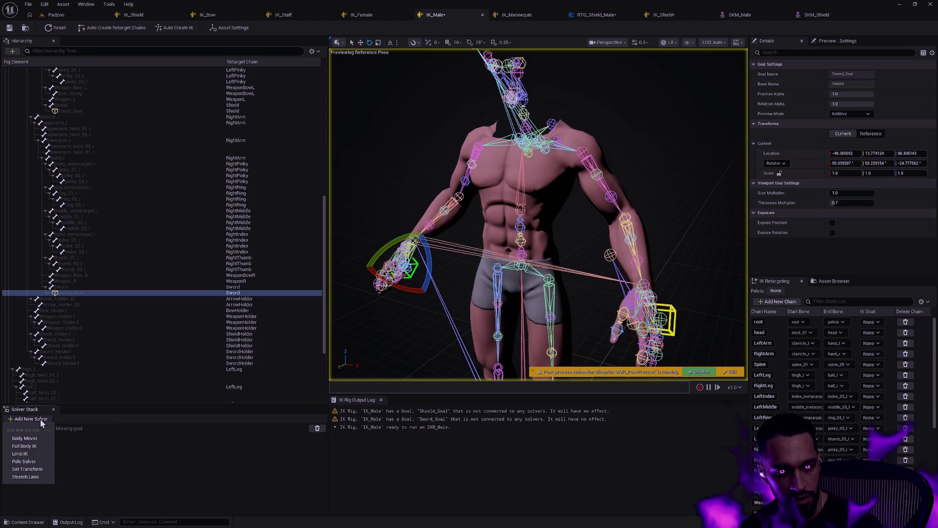
# Step: Add a second Set Transform solver and connect Sword_Goal to it
pyautogui.click(35, 469)
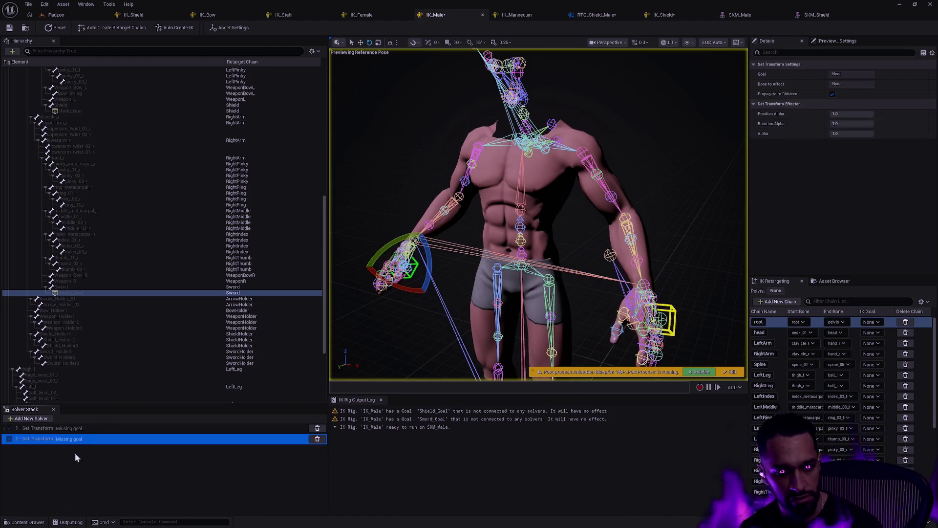
pyautogui.rightClick(70, 294)
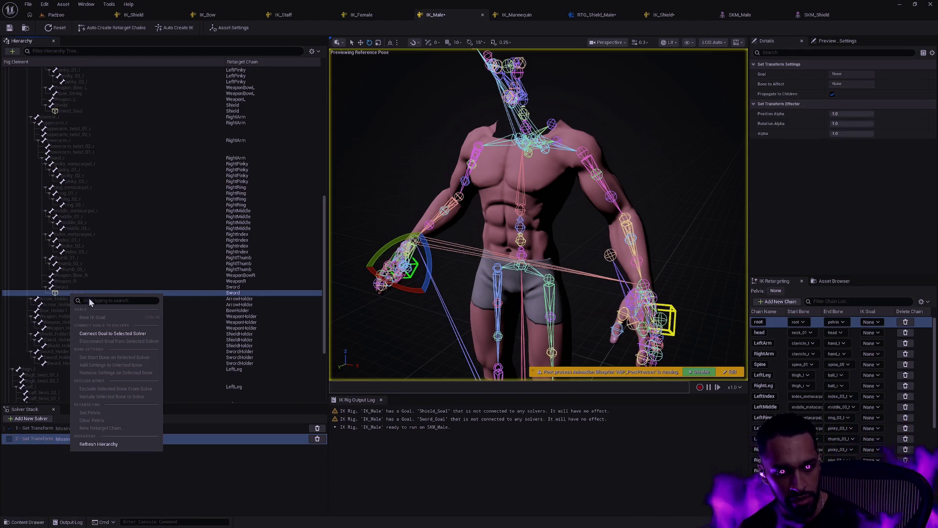
pyautogui.click(132, 337)
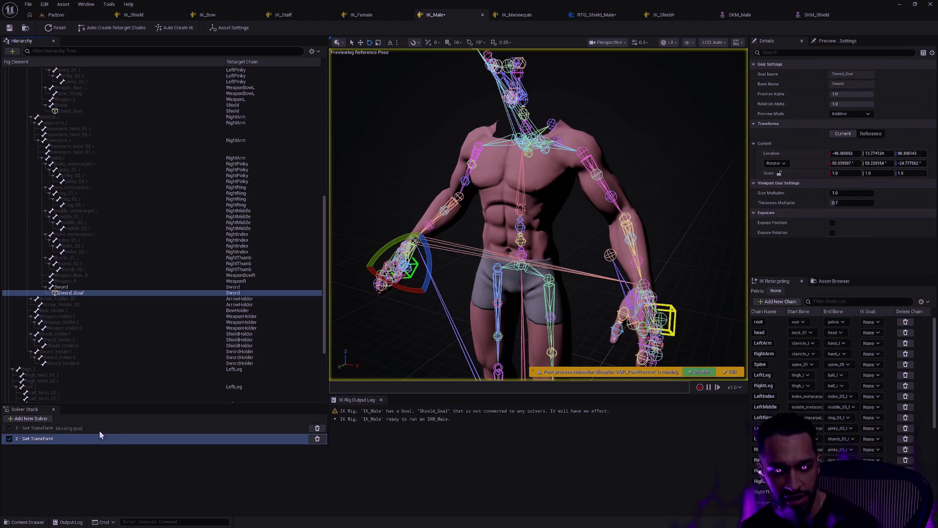
# Step: Connect Shield_Goal to the first Set Transform solver
pyautogui.click(76, 427)
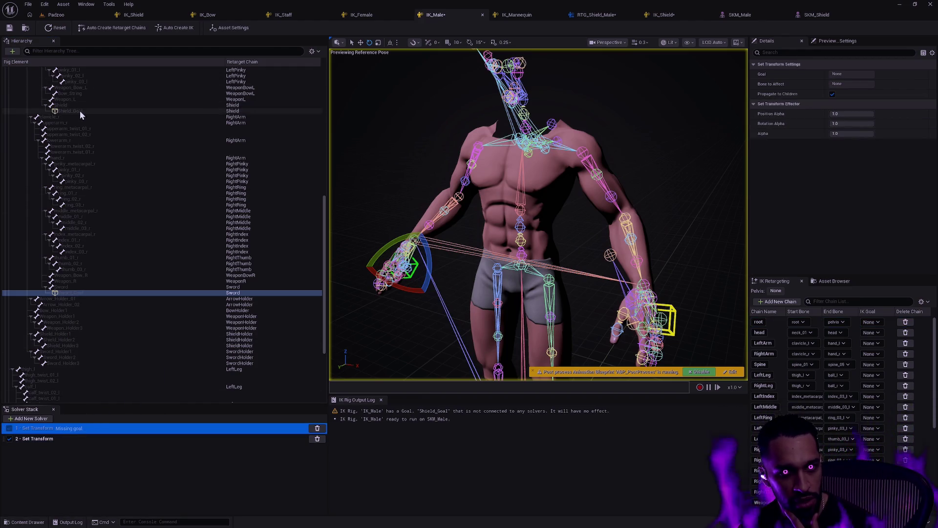
pyautogui.click(80, 110)
pyautogui.click(63, 426)
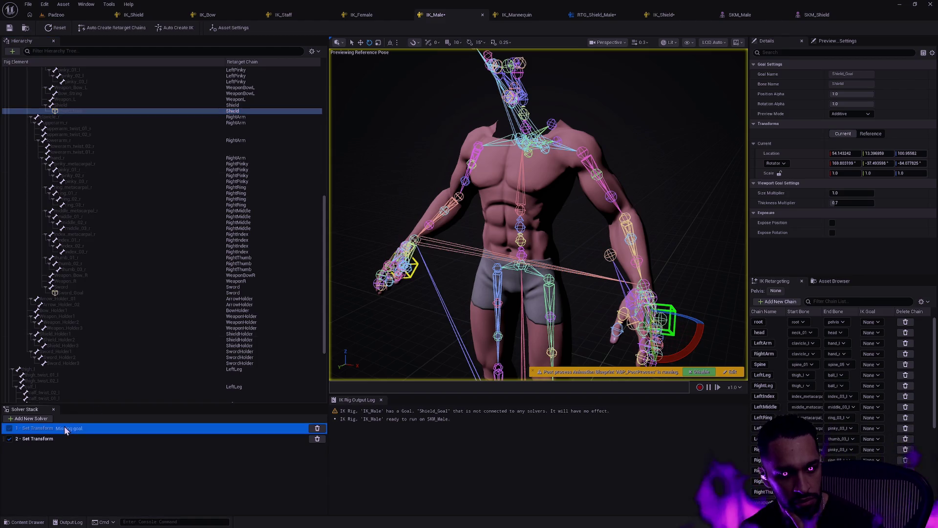
pyautogui.rightClick(78, 111)
pyautogui.click(118, 149)
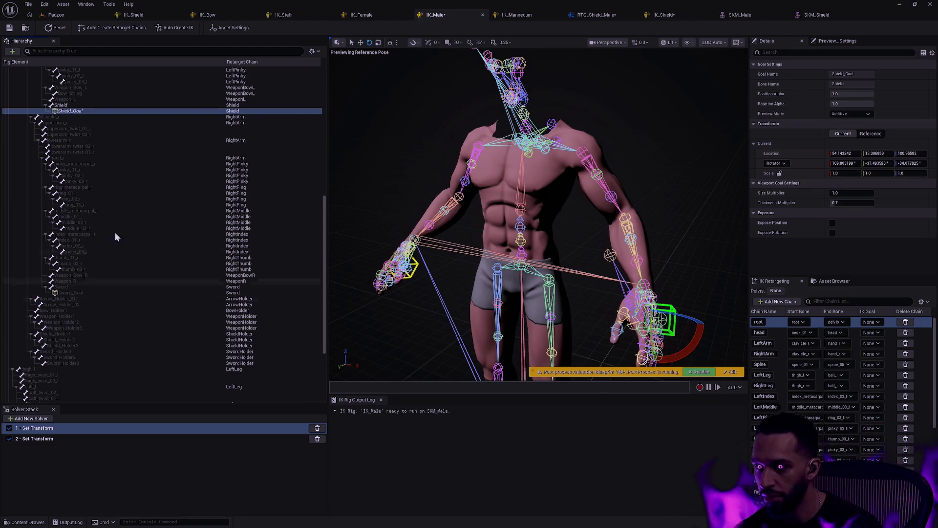
# Step: Review Sword_Goal and the second solver's settings, then switch to the IK_Shield rig
pyautogui.click(94, 292)
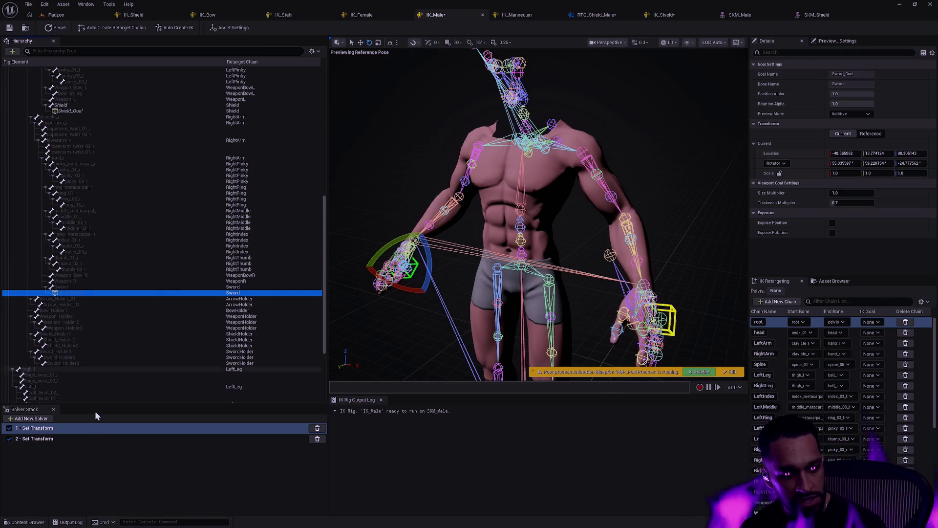
pyautogui.click(80, 438)
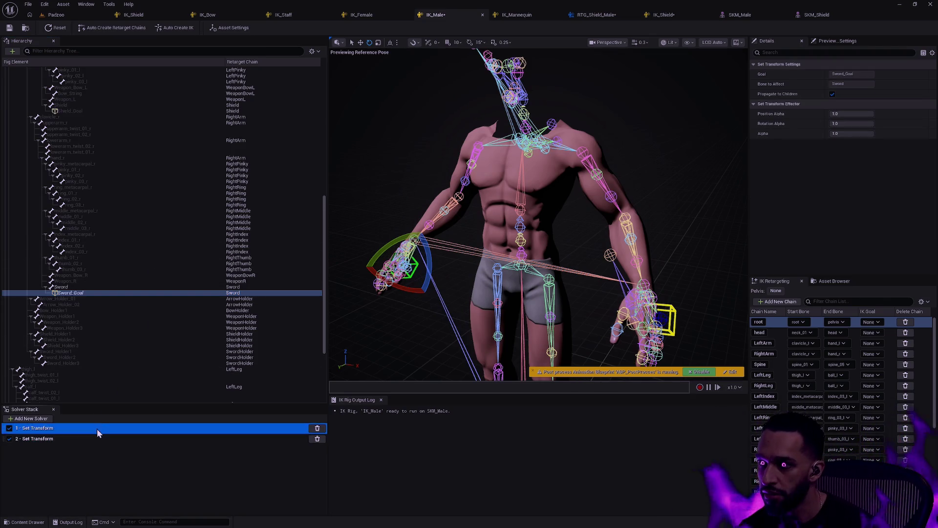
pyautogui.click(122, 462)
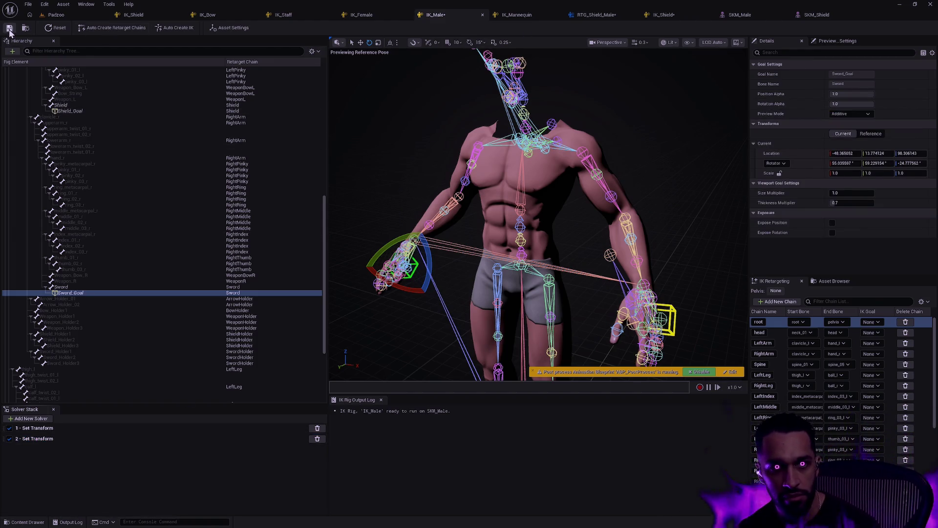
pyautogui.click(663, 15)
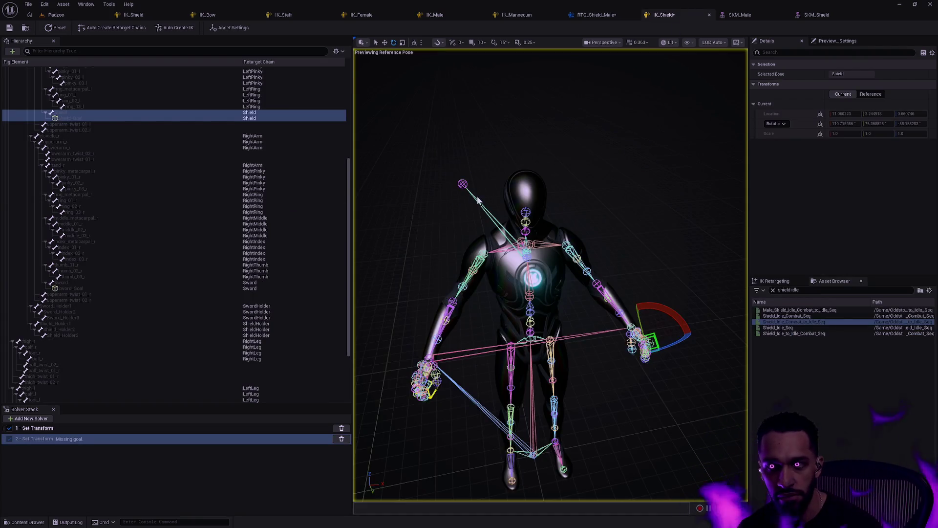
# Step: Connect Shield_Goal to IK_Shield's second Set Transform solver and compare both solvers' goals
pyautogui.click(83, 289)
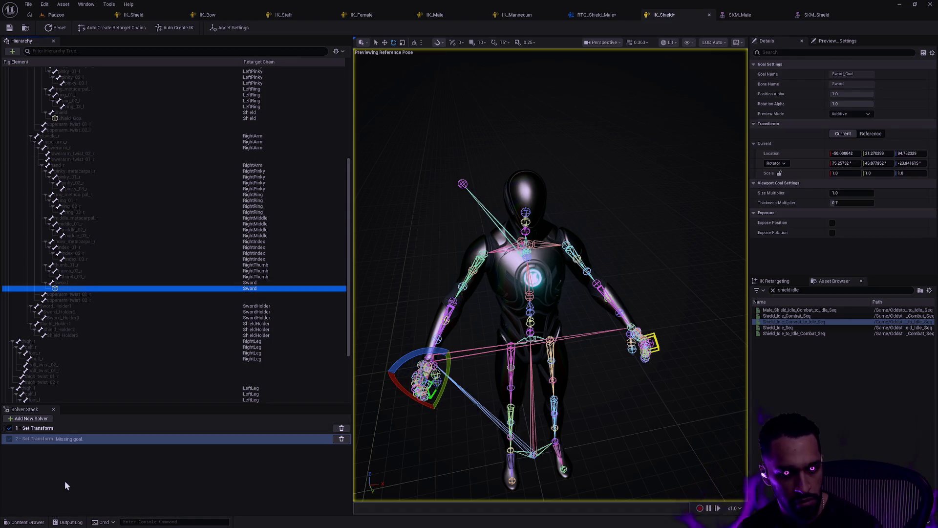
pyautogui.click(60, 430)
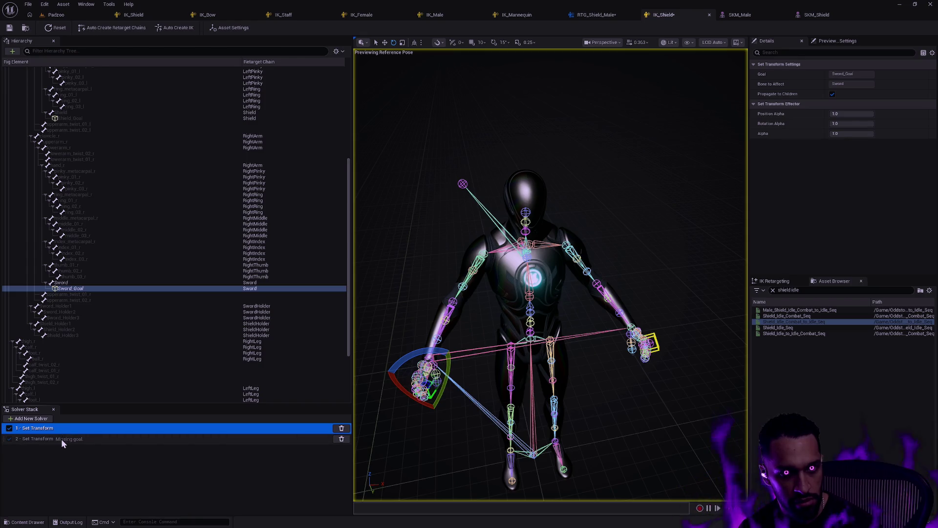
pyautogui.click(62, 439)
pyautogui.rightClick(77, 117)
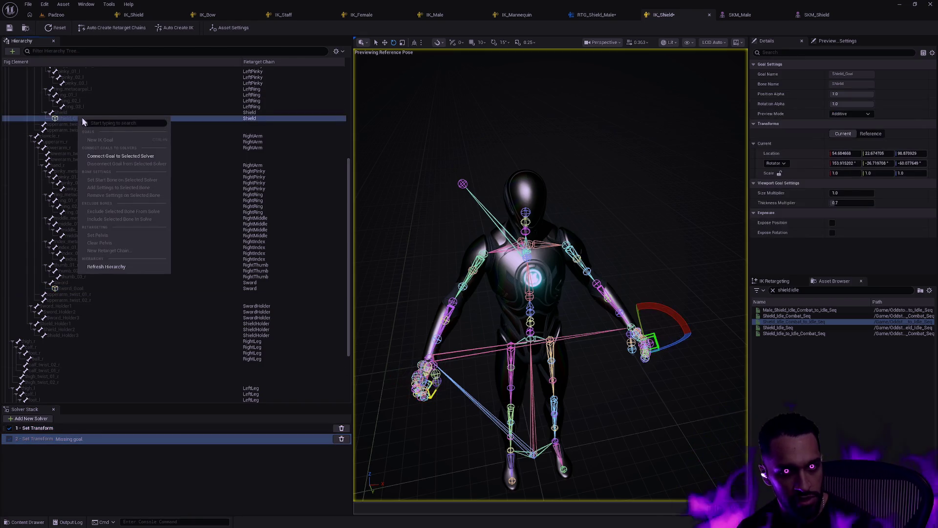
pyautogui.click(122, 154)
pyautogui.click(53, 429)
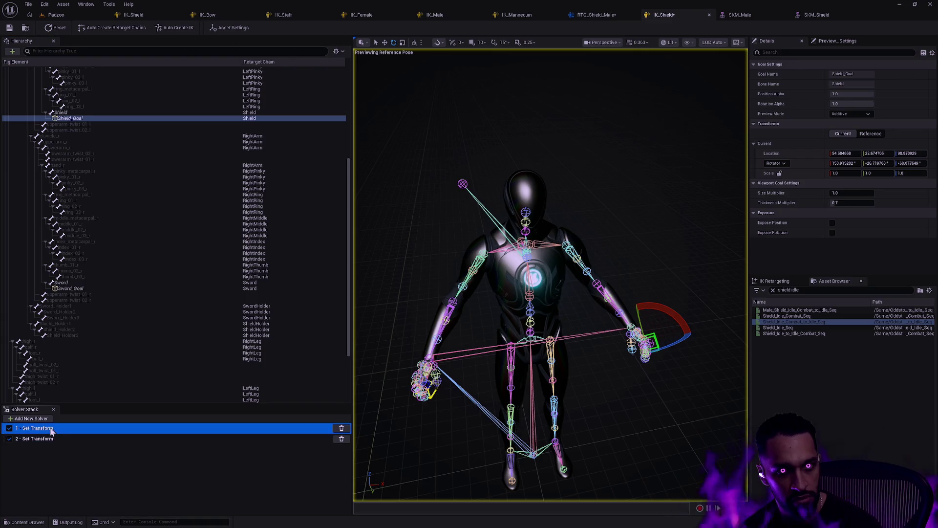
pyautogui.click(54, 439)
pyautogui.click(58, 432)
pyautogui.click(60, 439)
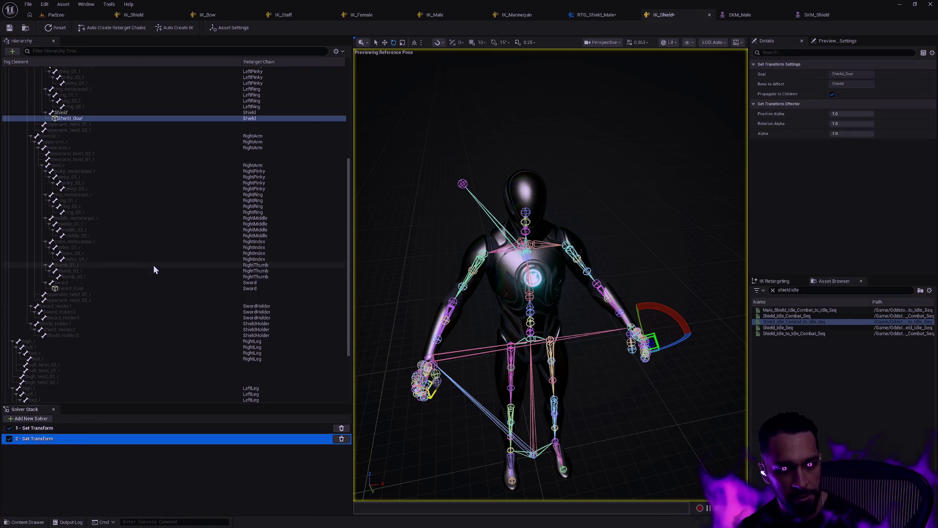
# Step: Create a new IK goal on the Shield_Holder3 bone
pyautogui.click(81, 336)
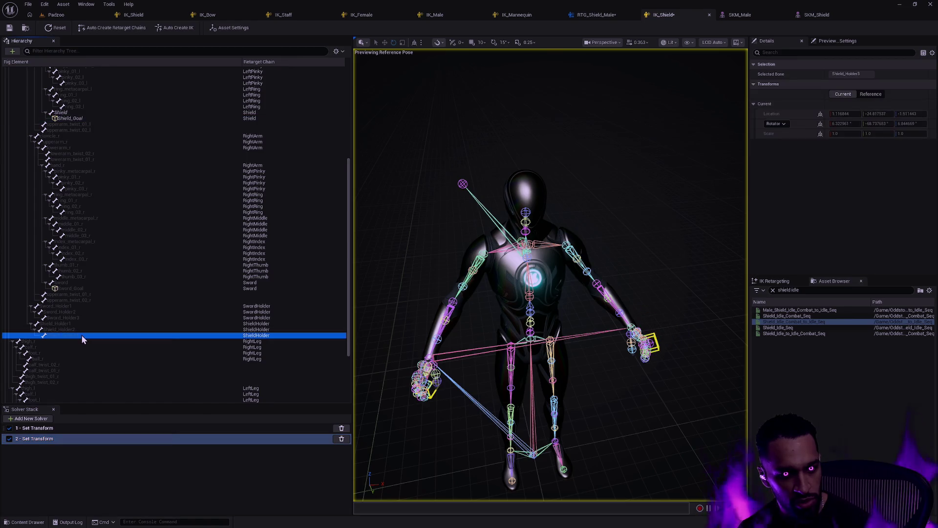
pyautogui.rightClick(81, 336)
pyautogui.click(118, 360)
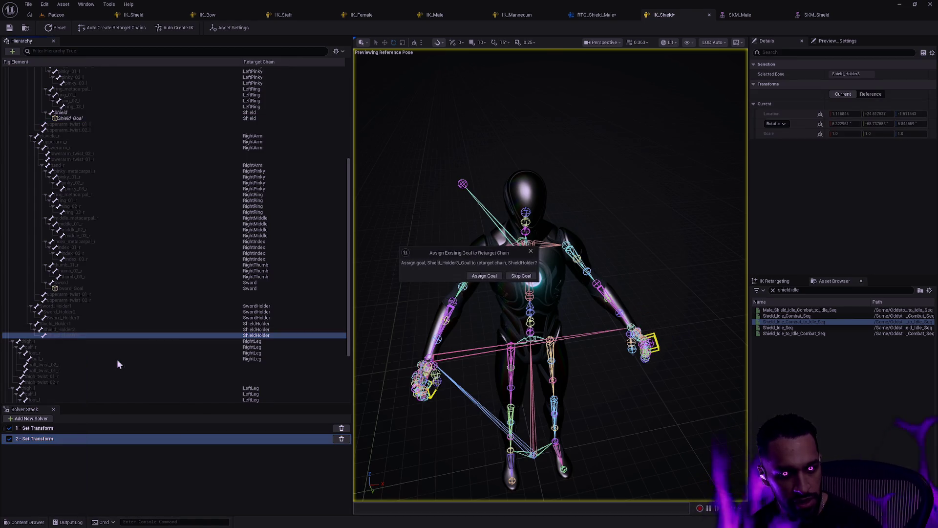
# Step: Assign the Shield_Holder3 goal to the ShieldHolder chain and create Sword_Holder3_Goal on Sword_Holder3
pyautogui.click(487, 275)
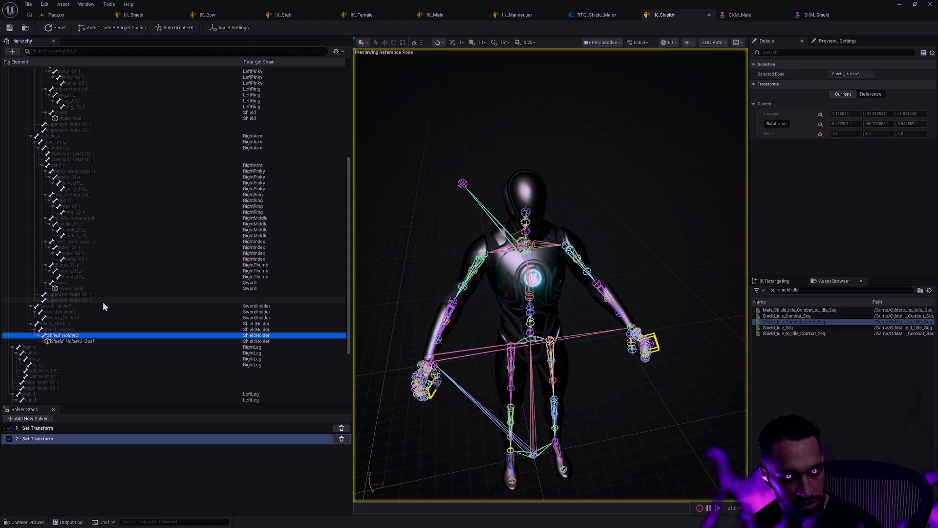
pyautogui.rightClick(79, 318)
pyautogui.click(122, 360)
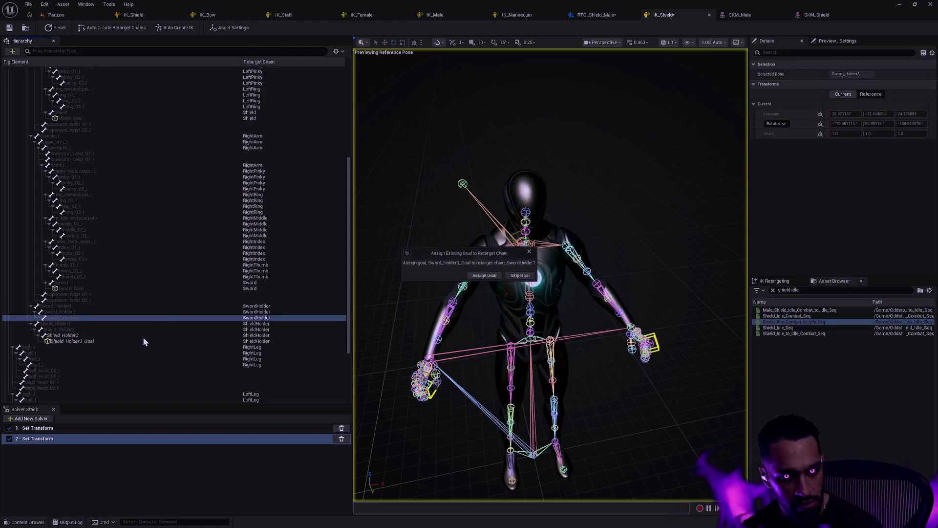
pyautogui.click(484, 275)
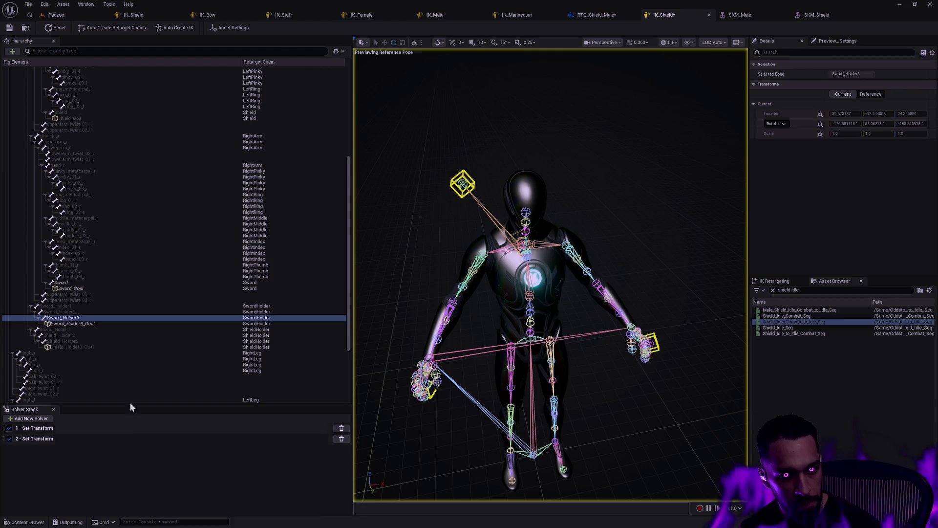
# Step: Disconnect Sword_Holder3_Goal from the second Set Transform solver
pyautogui.click(92, 325)
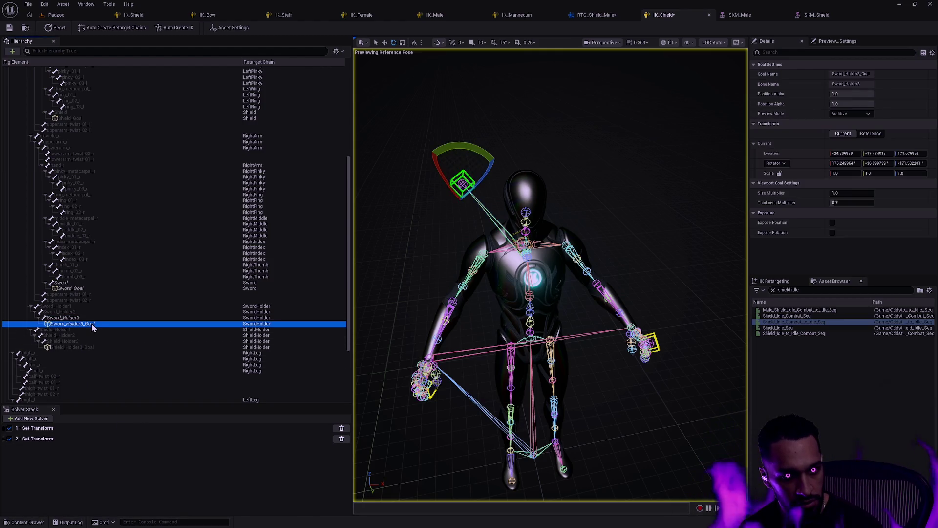
pyautogui.keyDown('ctrl'); pyautogui.click(83, 348); pyautogui.keyUp('ctrl')
pyautogui.rightClick(83, 348)
pyautogui.click(52, 465)
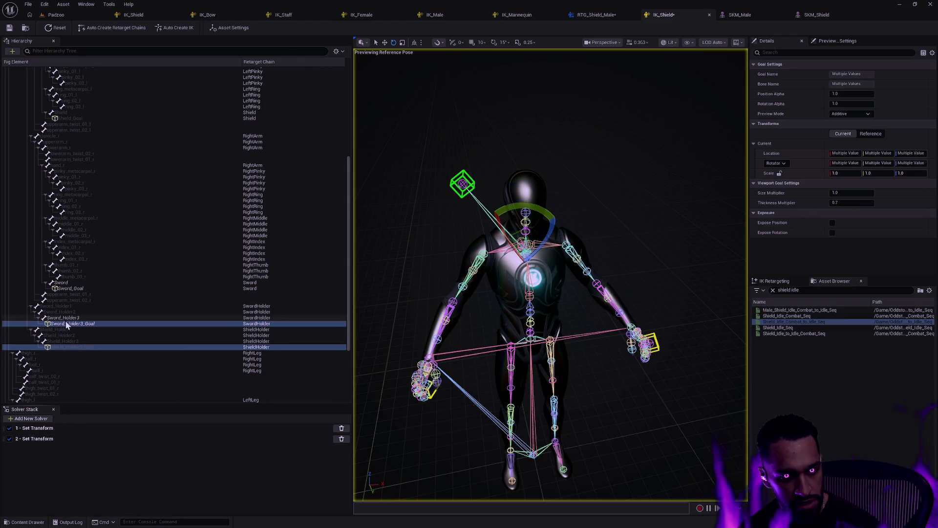
pyautogui.click(69, 323)
pyautogui.rightClick(69, 323)
pyautogui.click(37, 441)
pyautogui.click(38, 441)
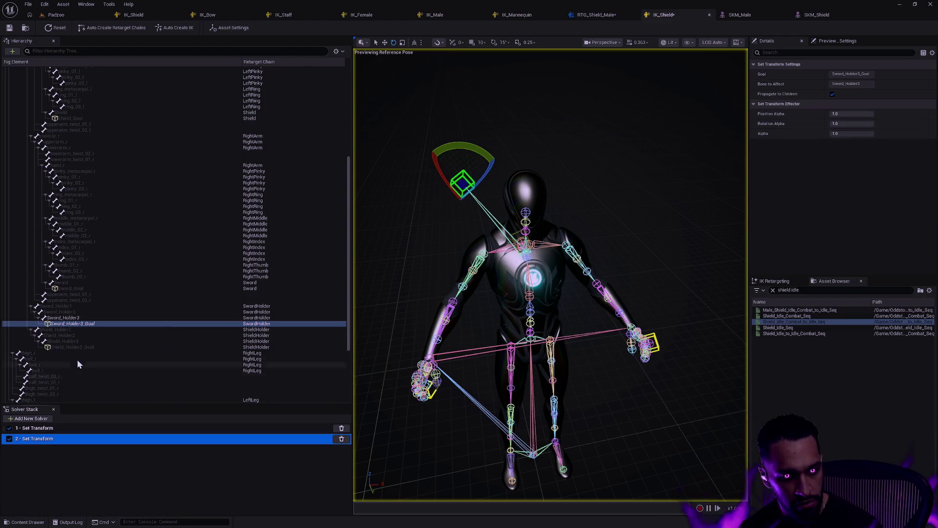
pyautogui.rightClick(74, 324)
pyautogui.click(110, 371)
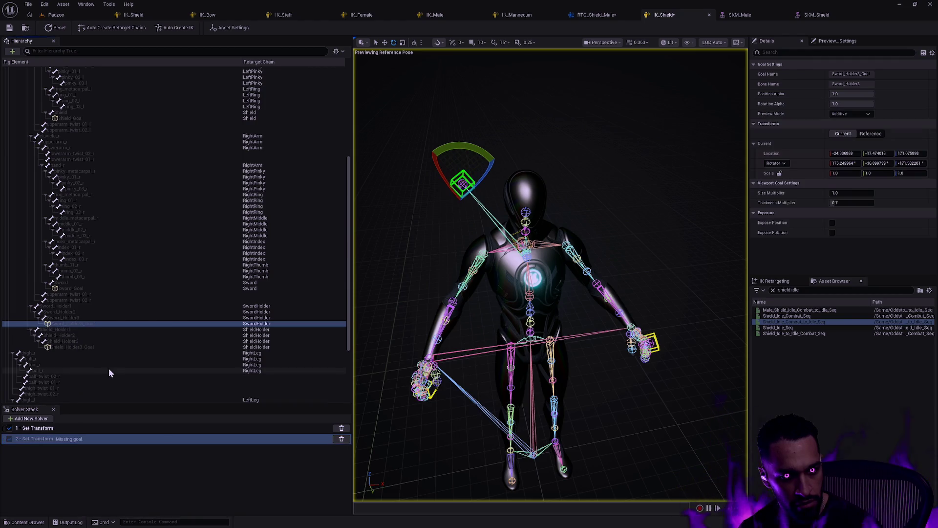
pyautogui.click(74, 347)
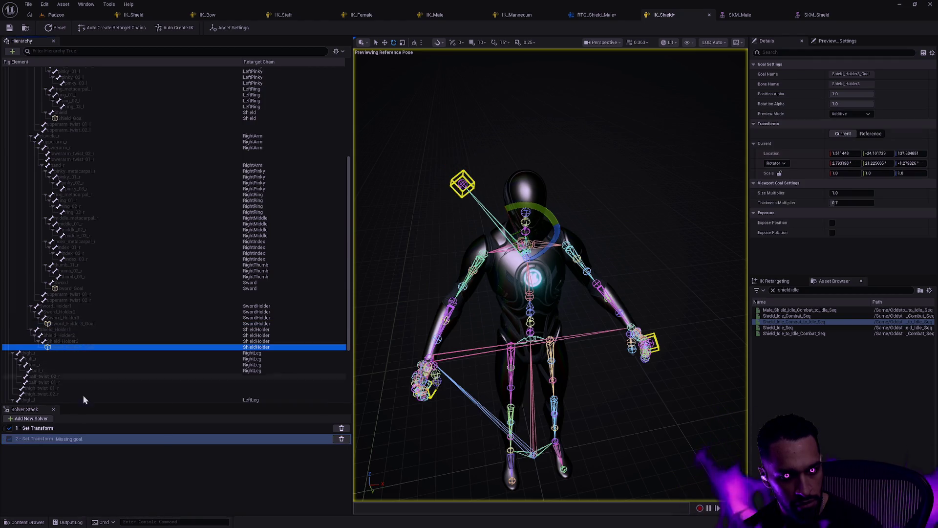
# Step: Reconnect Shield_Goal to the second solver and verify which goal each solver drives
pyautogui.rightClick(72, 346)
pyautogui.click(36, 470)
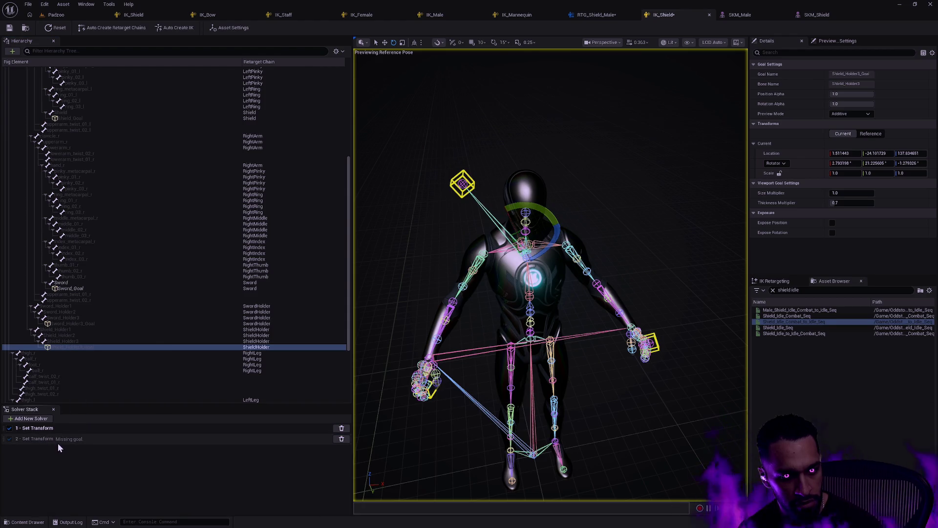
pyautogui.click(58, 443)
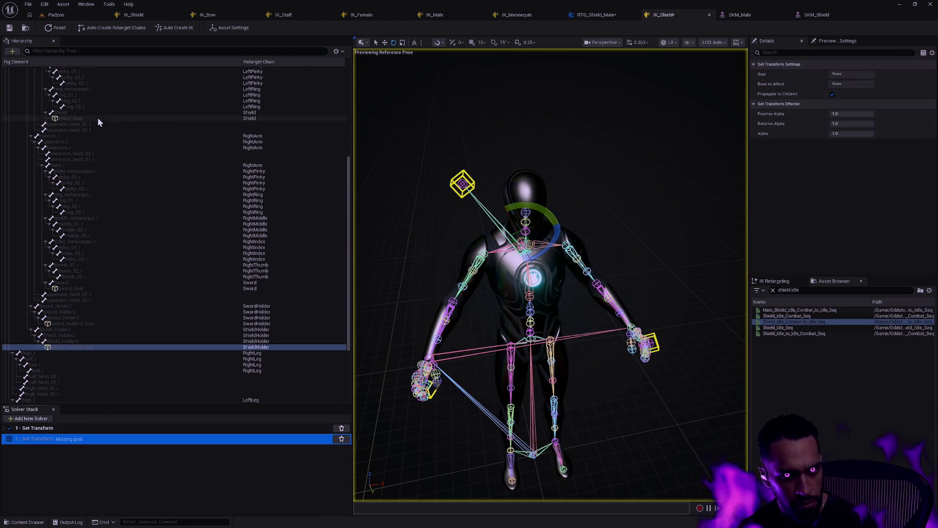
pyautogui.click(81, 119)
pyautogui.click(124, 156)
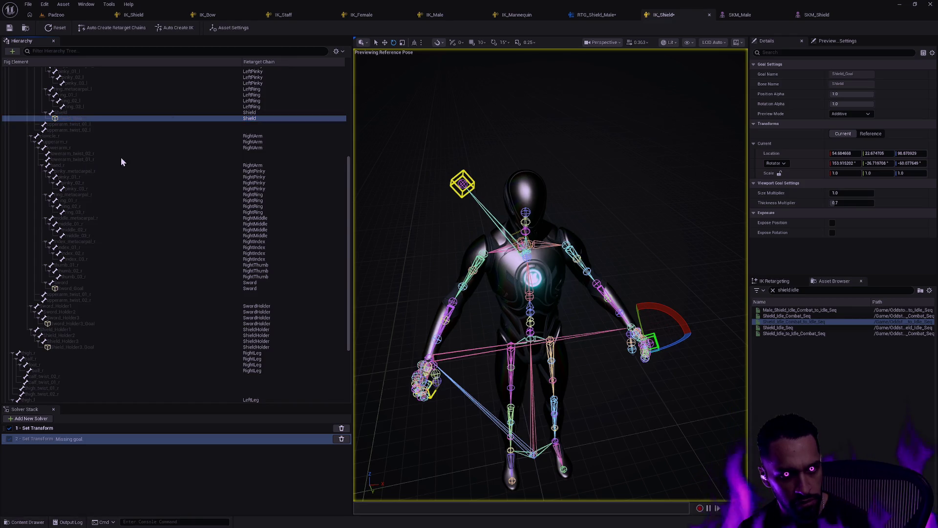
pyautogui.click(116, 457)
pyautogui.click(44, 429)
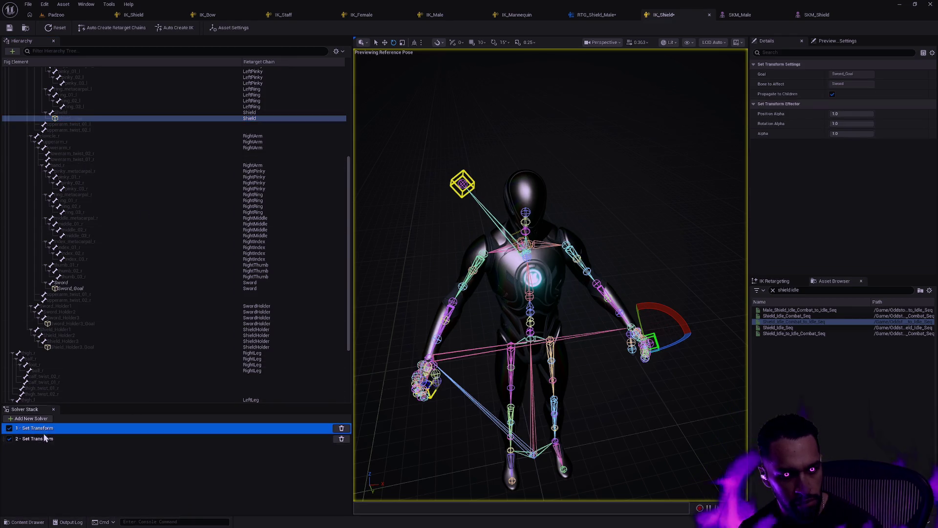
pyautogui.click(51, 439)
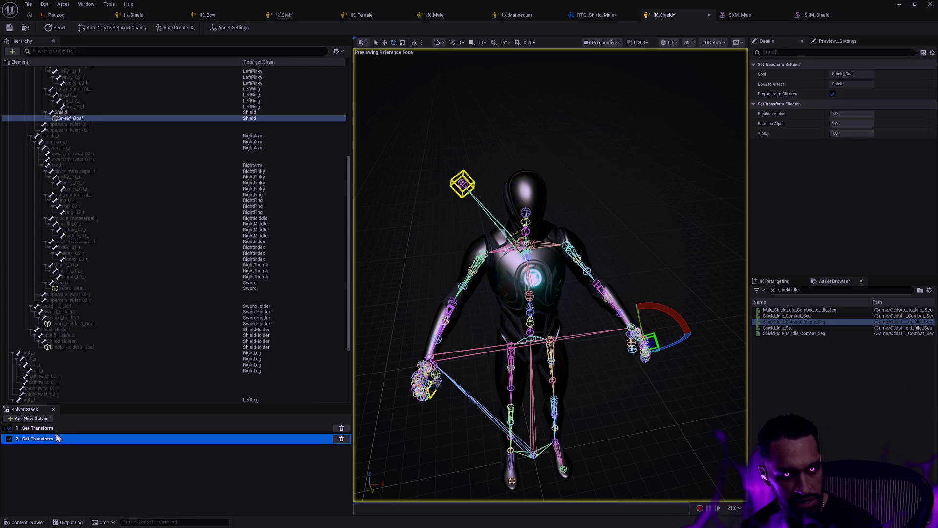
pyautogui.click(57, 431)
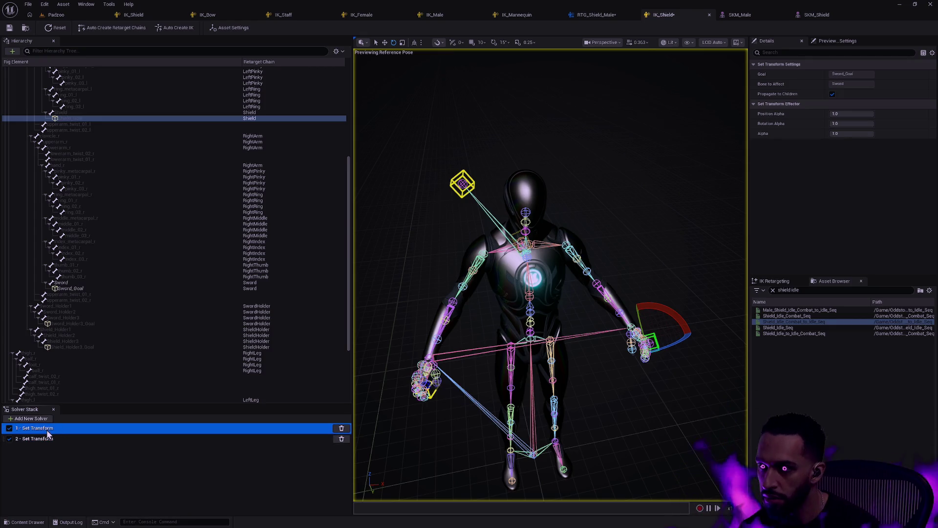
pyautogui.click(46, 438)
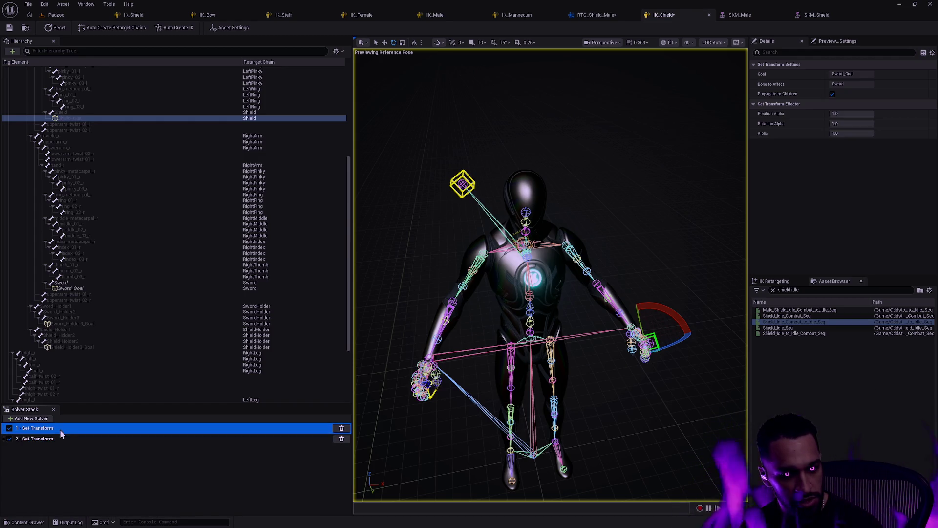
# Step: Add a third Set Transform solver driven by Sword_Holder3_Goal
pyautogui.click(78, 323)
pyautogui.click(29, 418)
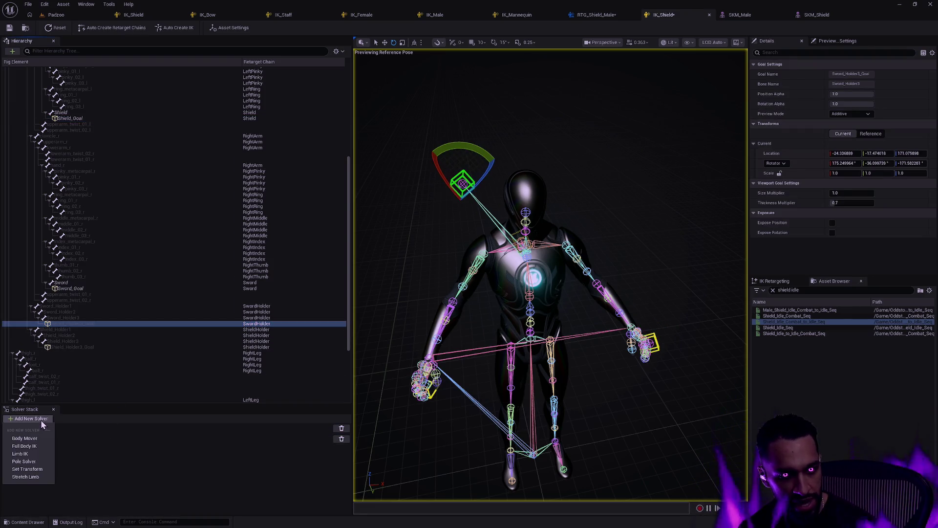
pyautogui.click(34, 469)
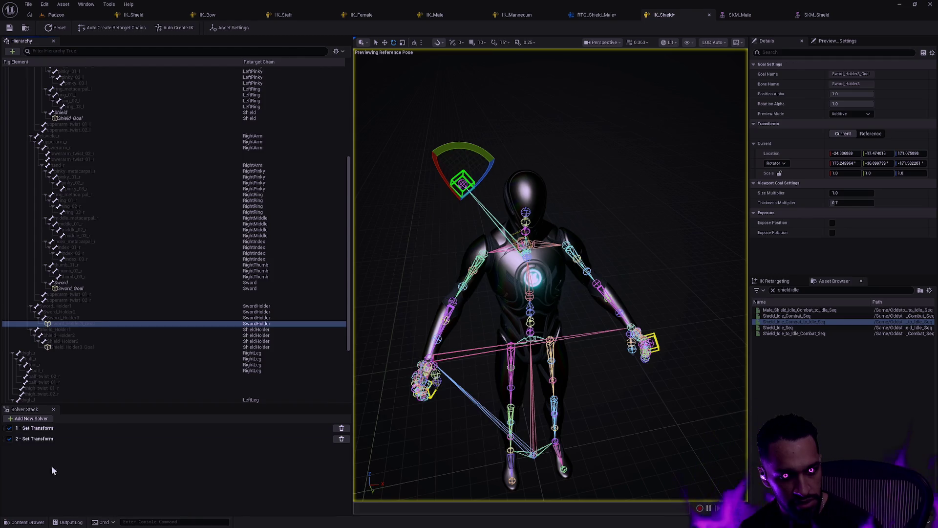
pyautogui.click(92, 457)
pyautogui.click(76, 448)
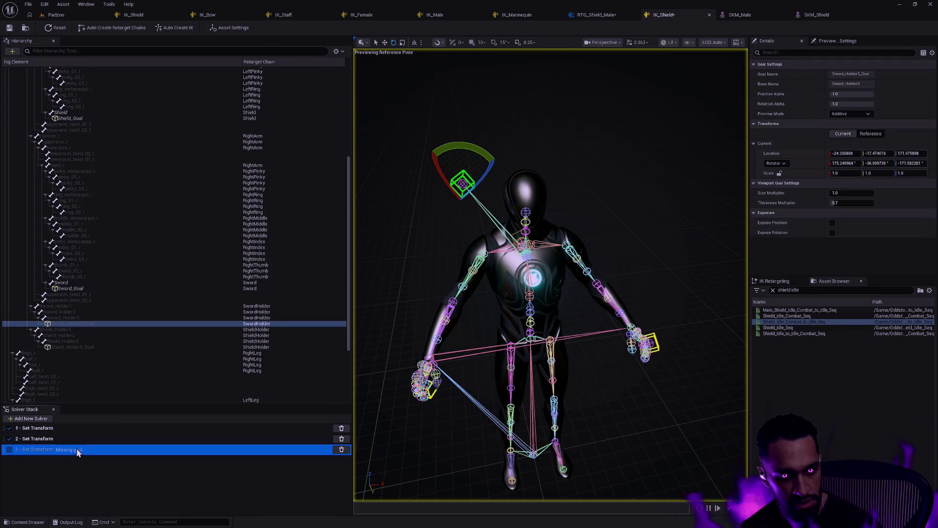
pyautogui.rightClick(65, 323)
pyautogui.click(104, 362)
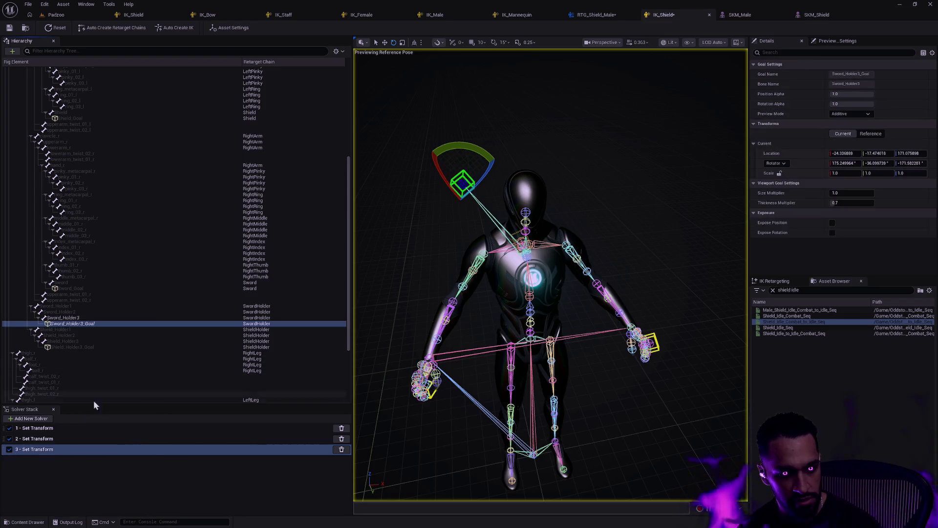
# Step: Add a fourth Set Transform solver driven by Shield_Holder3_Goal
pyautogui.click(107, 370)
pyautogui.click(74, 347)
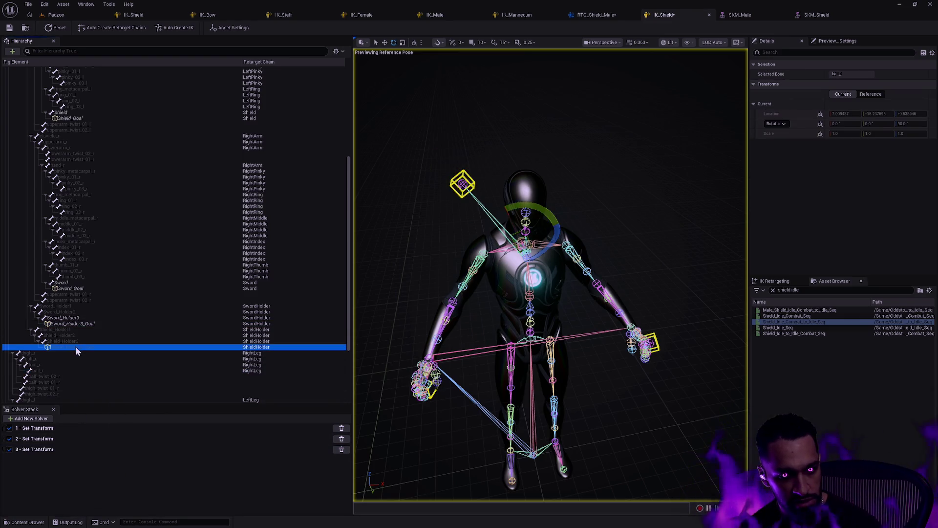
pyautogui.click(34, 420)
pyautogui.click(27, 469)
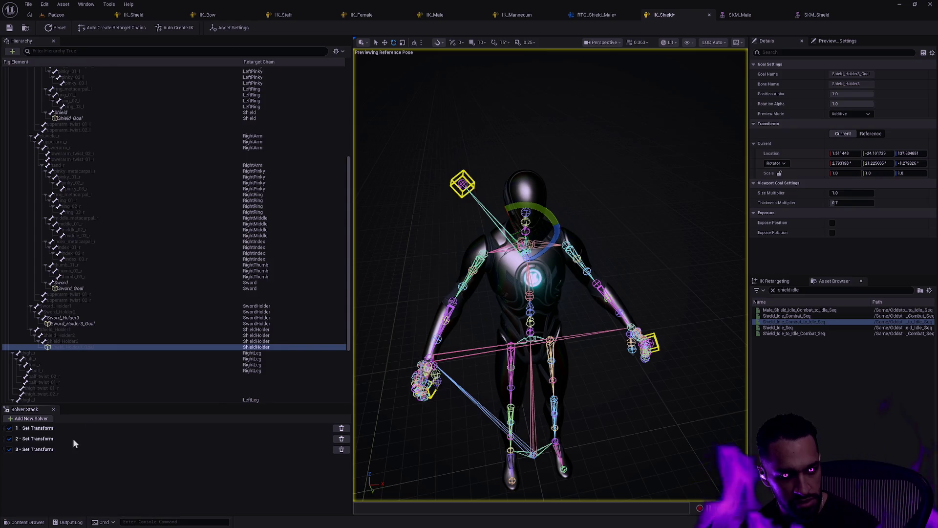
pyautogui.rightClick(75, 347)
pyautogui.click(109, 388)
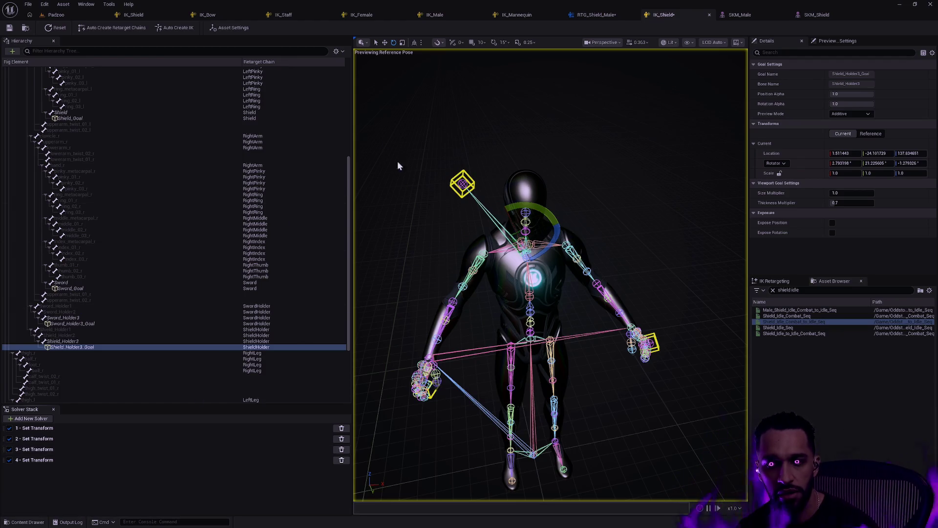
pyautogui.moveTo(471, 237)
pyautogui.mouseDown()
pyautogui.moveTo(600, 244)
pyautogui.moveTo(635, 234)
pyautogui.moveTo(567, 238)
pyautogui.moveTo(611, 257)
pyautogui.mouseUp()
# Step: Orbit to a side view of the shield character, then switch to the IK_Male rig
pyautogui.click(600, 244)
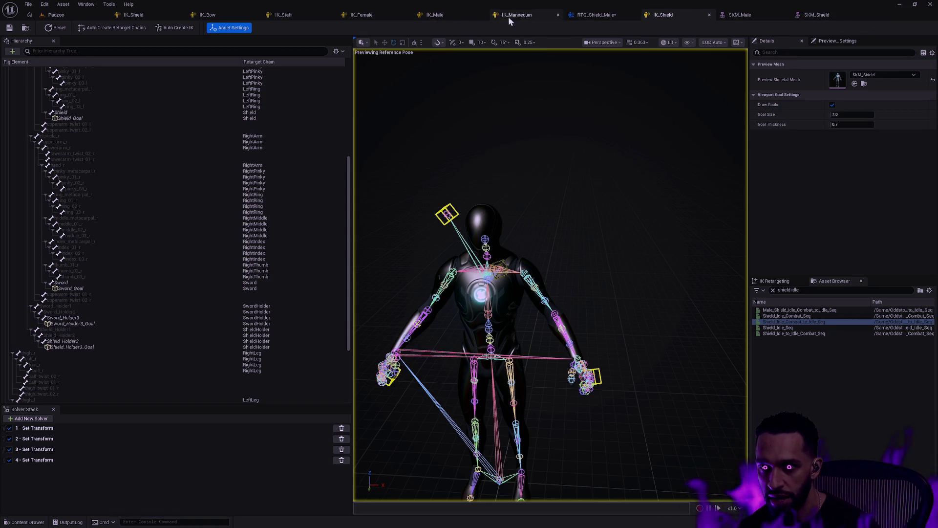
pyautogui.click(455, 16)
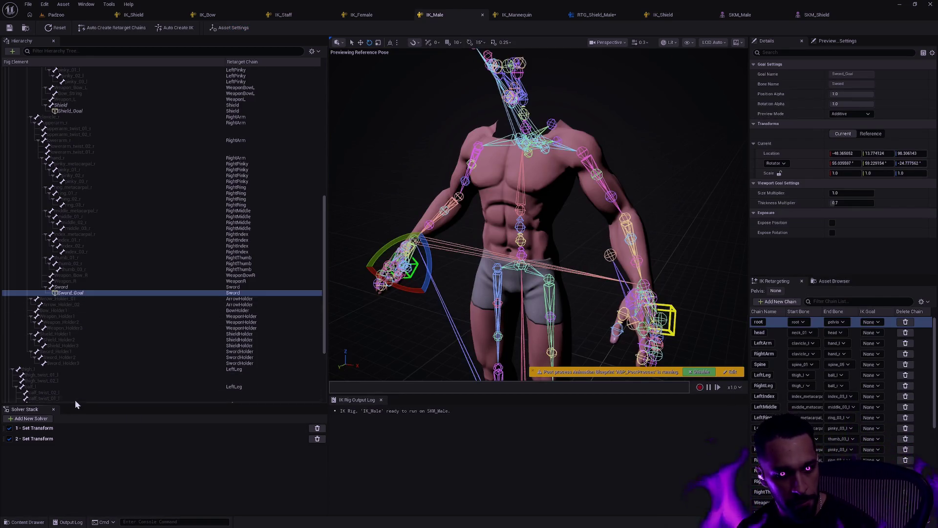
# Step: Create Shield_Holder3_Goal on the shield-holder chain and connect it to a new third Set Transform solver
pyautogui.rightClick(69, 345)
pyautogui.click(93, 370)
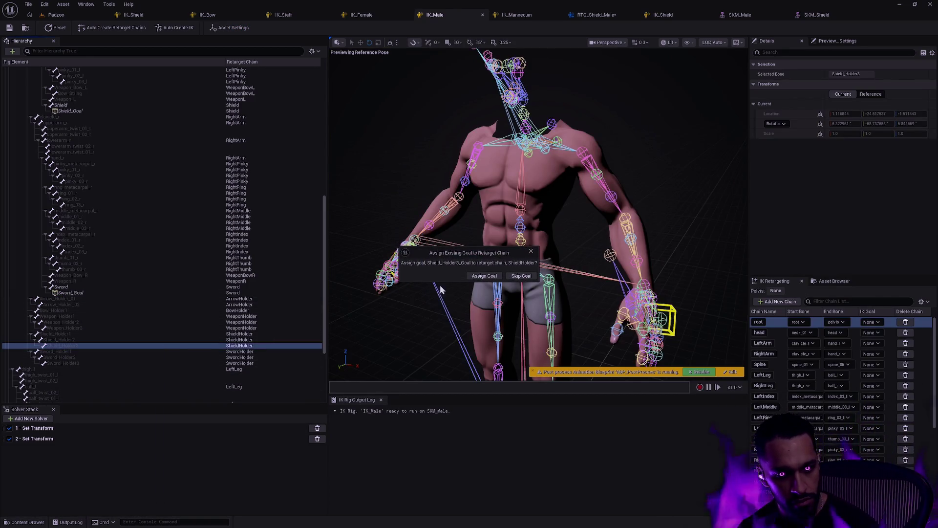
pyautogui.click(484, 276)
pyautogui.click(74, 350)
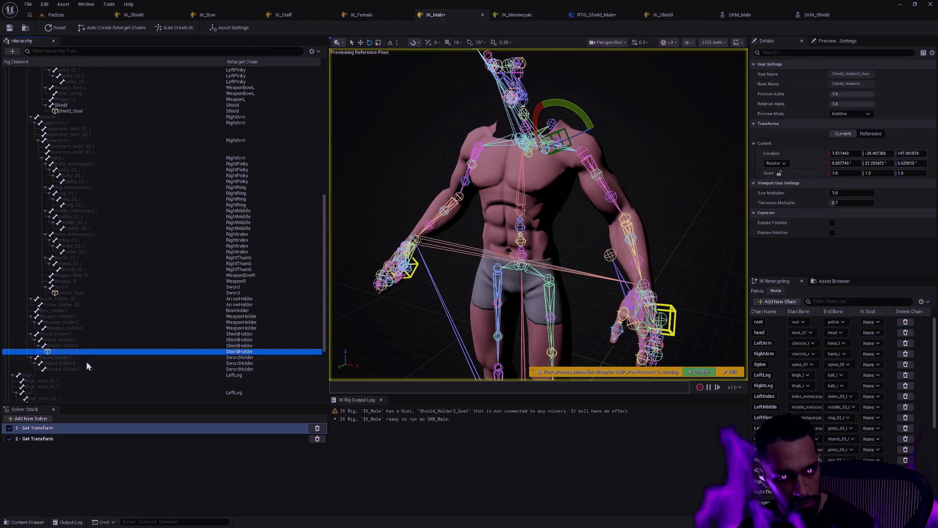
pyautogui.rightClick(72, 354)
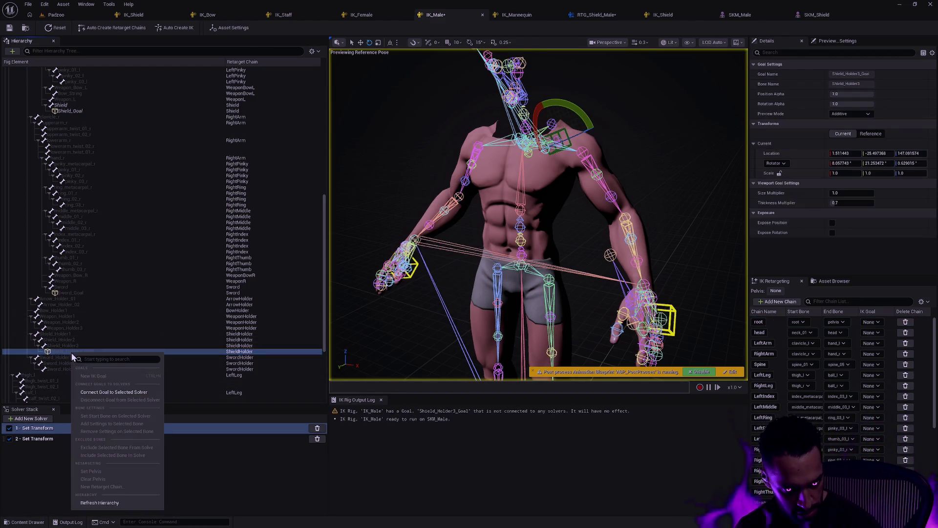
pyautogui.click(46, 453)
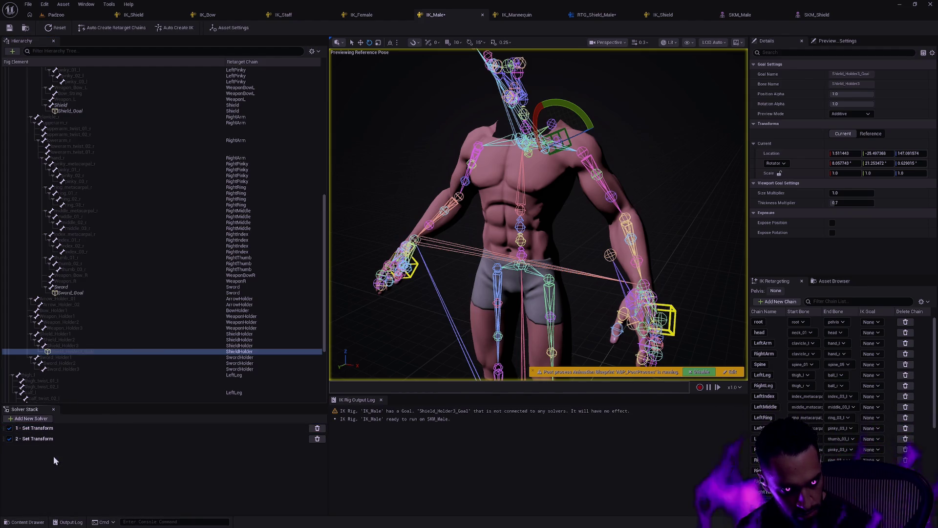
pyautogui.click(30, 418)
pyautogui.click(34, 466)
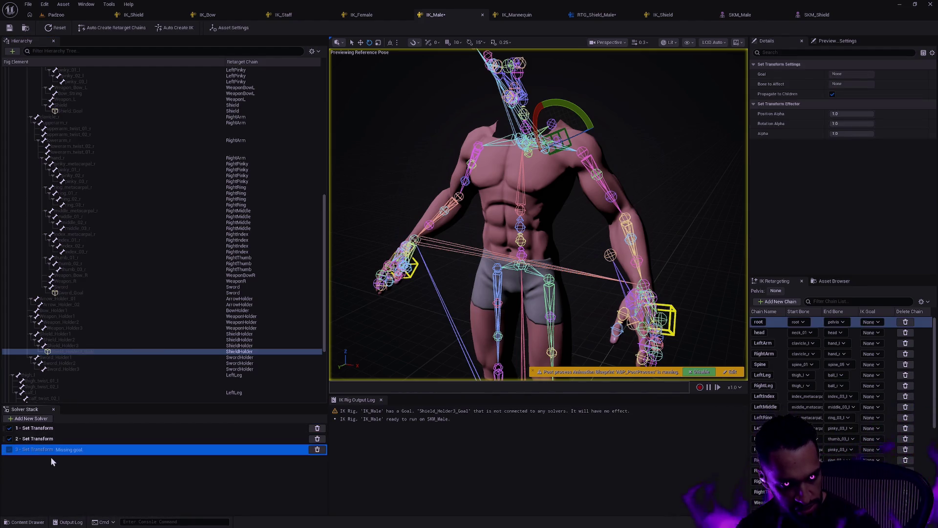
pyautogui.rightClick(63, 350)
pyautogui.click(96, 391)
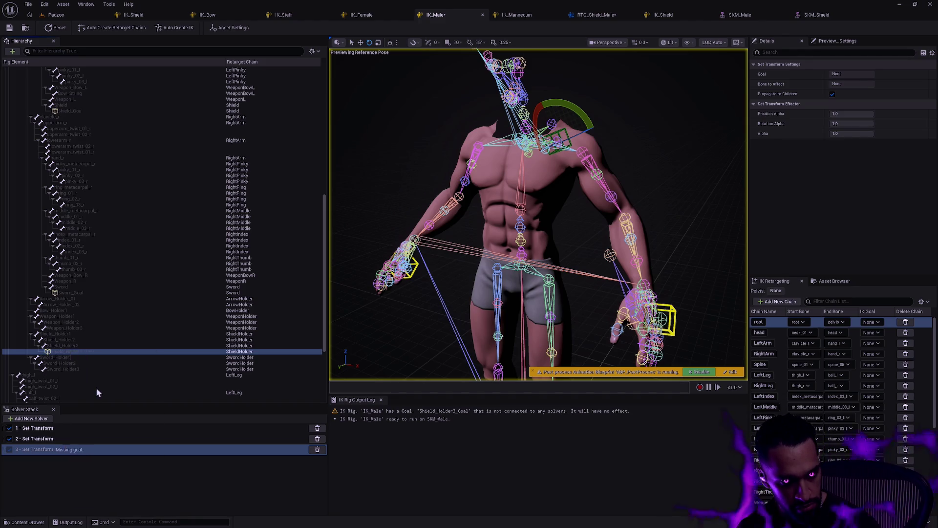
# Step: Add a fourth Set Transform solver driven by a new Sword_Holder3_Goal on the SwordHolder chain
pyautogui.click(70, 369)
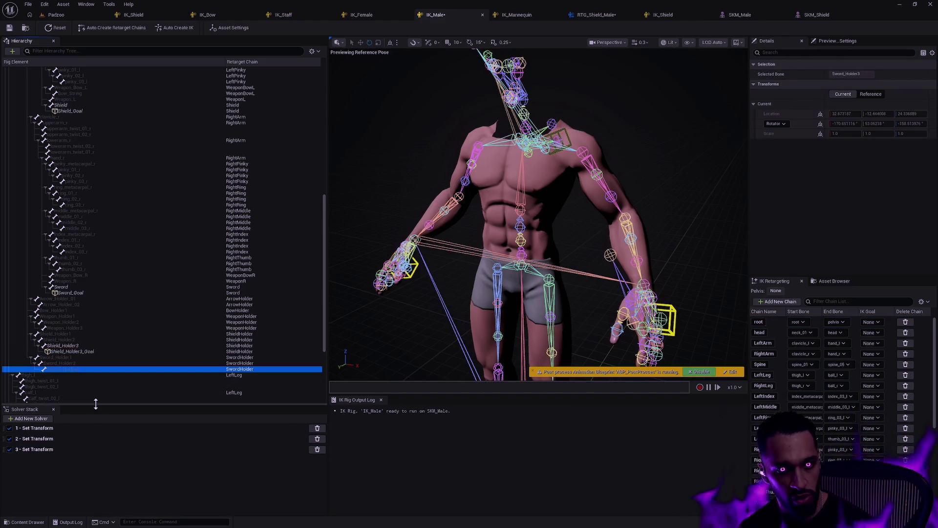
pyautogui.click(34, 419)
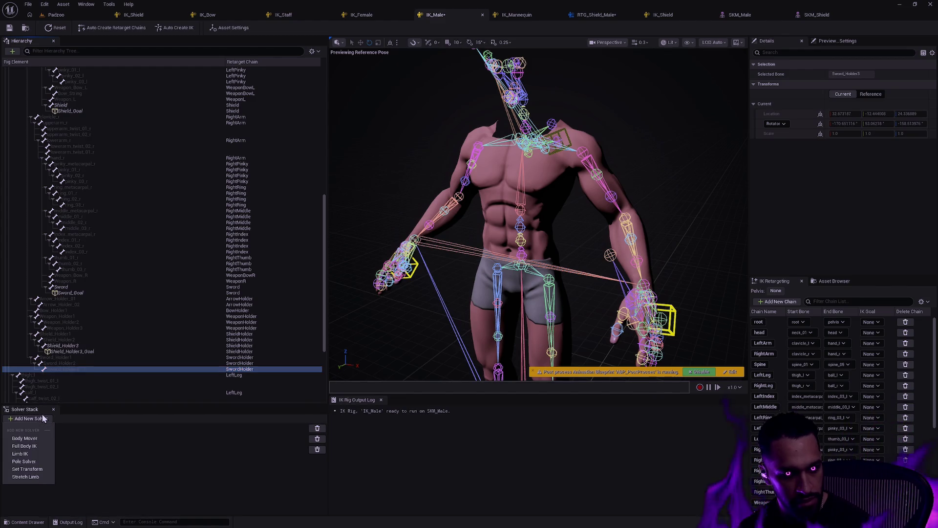
pyautogui.click(38, 469)
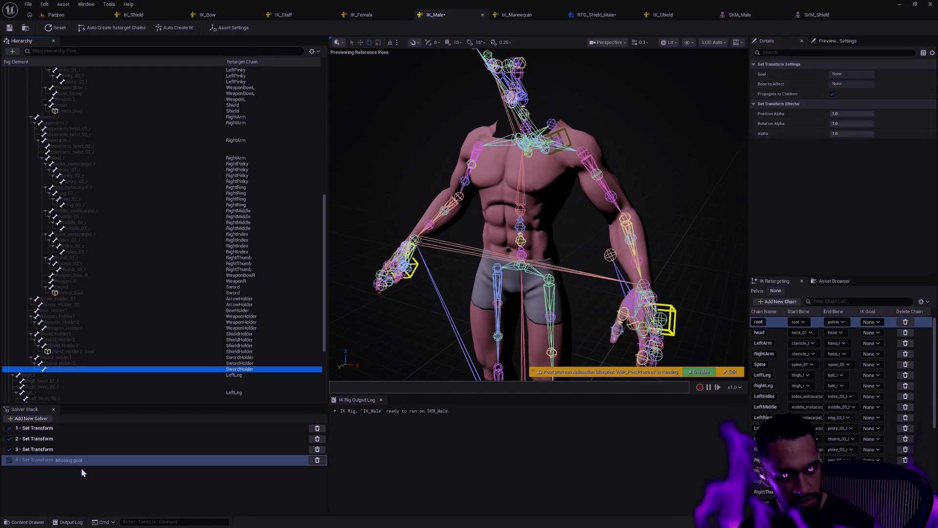
pyautogui.rightClick(69, 373)
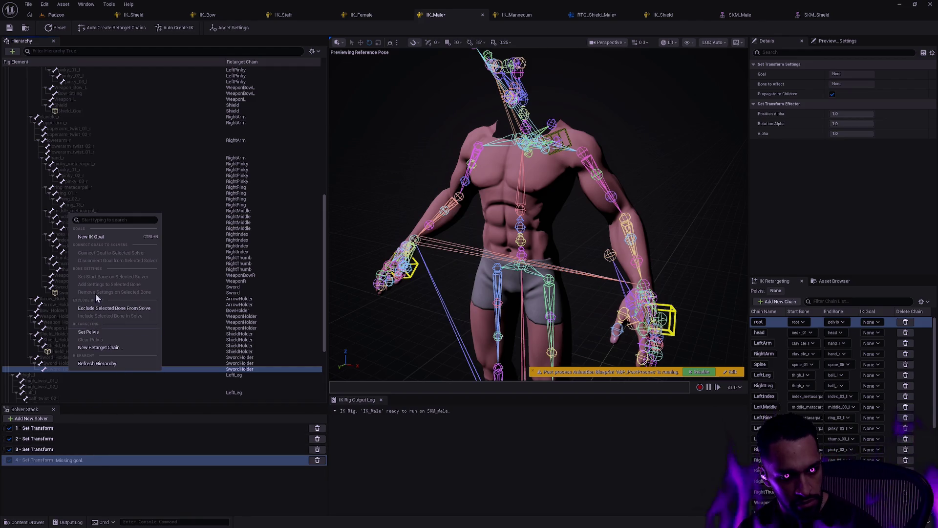
pyautogui.click(96, 238)
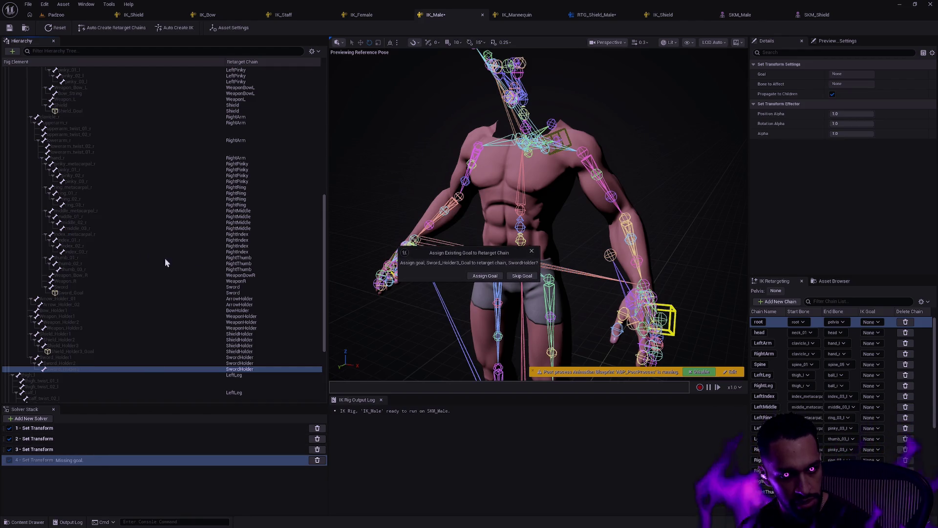
pyautogui.click(482, 277)
pyautogui.click(86, 377)
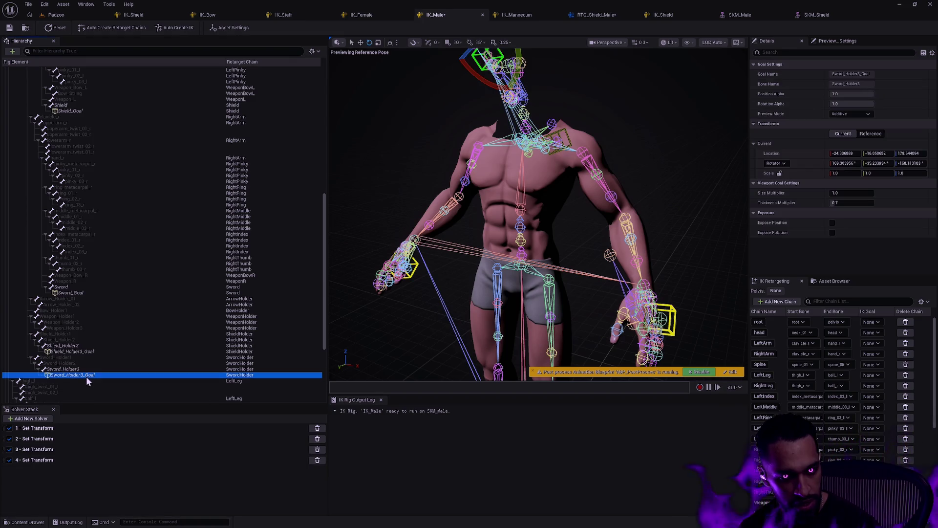
pyautogui.click(53, 460)
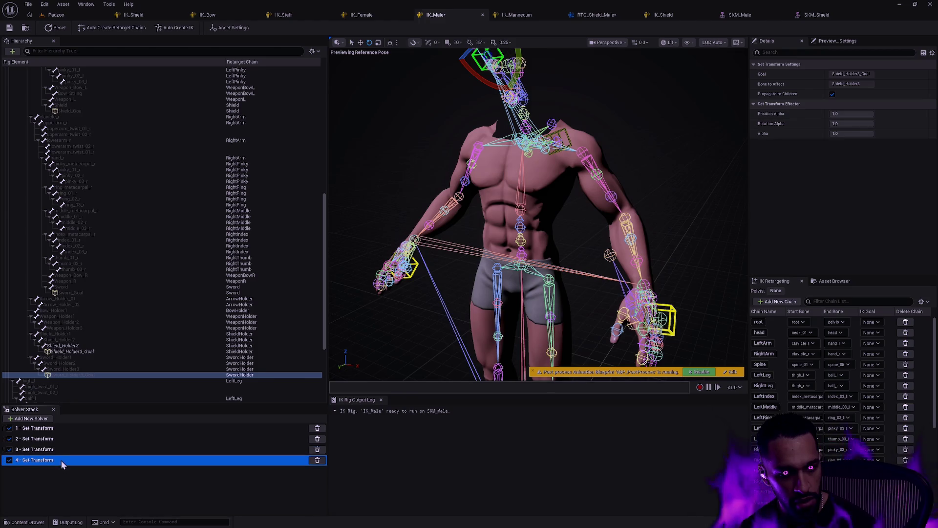
pyautogui.click(62, 449)
pyautogui.click(57, 438)
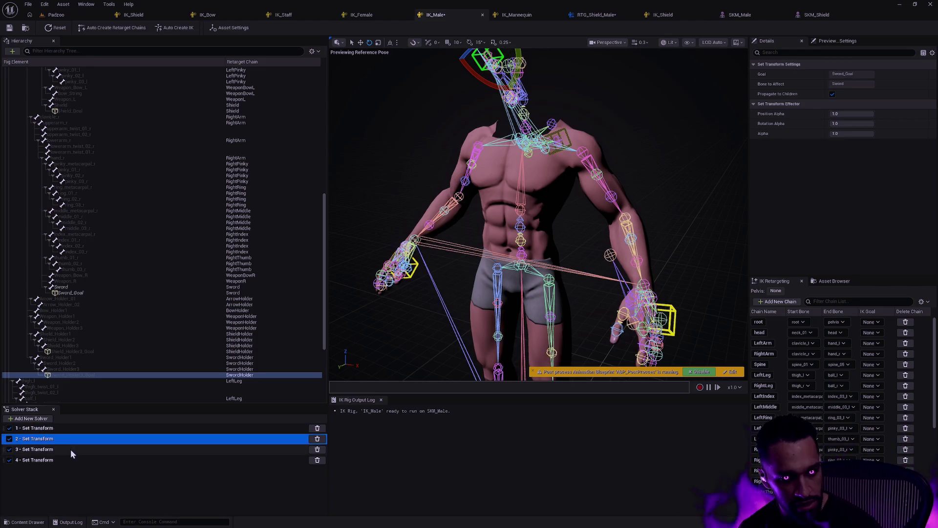
pyautogui.click(70, 459)
pyautogui.click(69, 474)
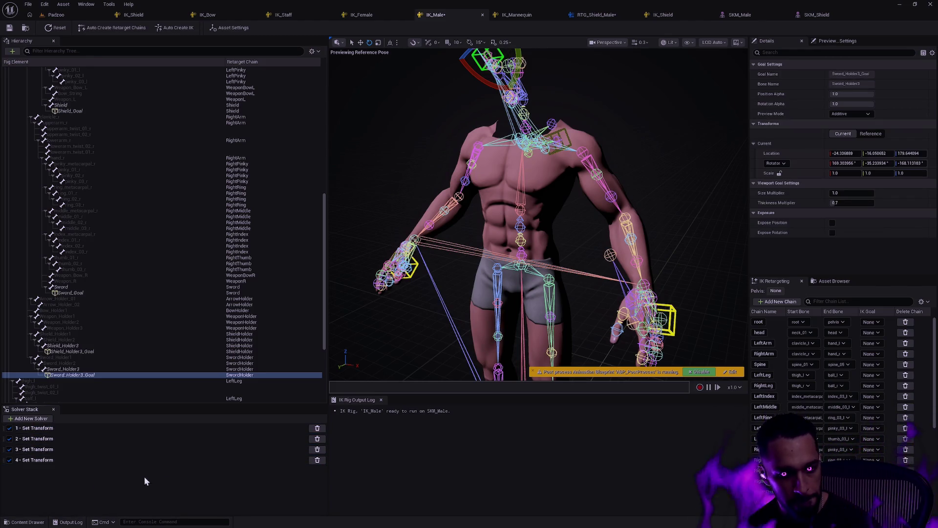
# Step: Save the IK_Male rig and reframe the preview on the character
pyautogui.click(9, 27)
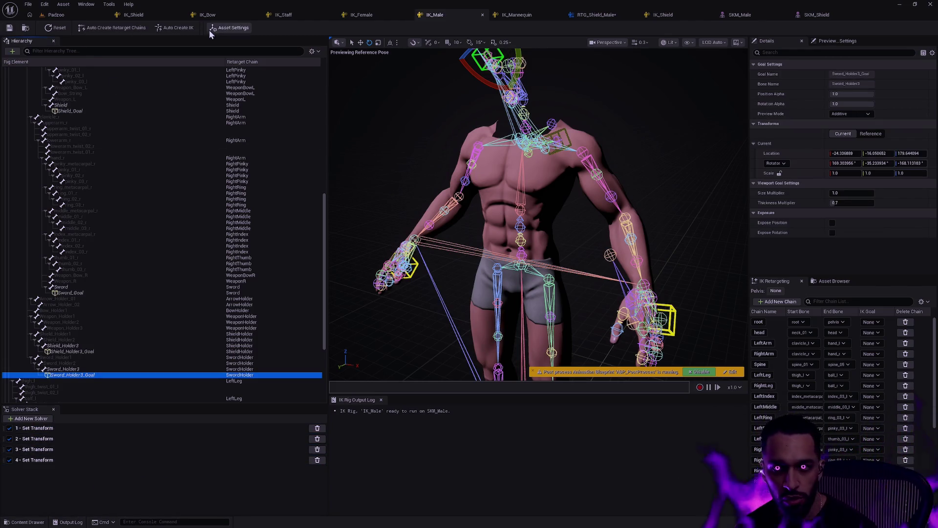
pyautogui.click(616, 147)
pyautogui.moveTo(629, 148); pyautogui.dragTo(637, 194)
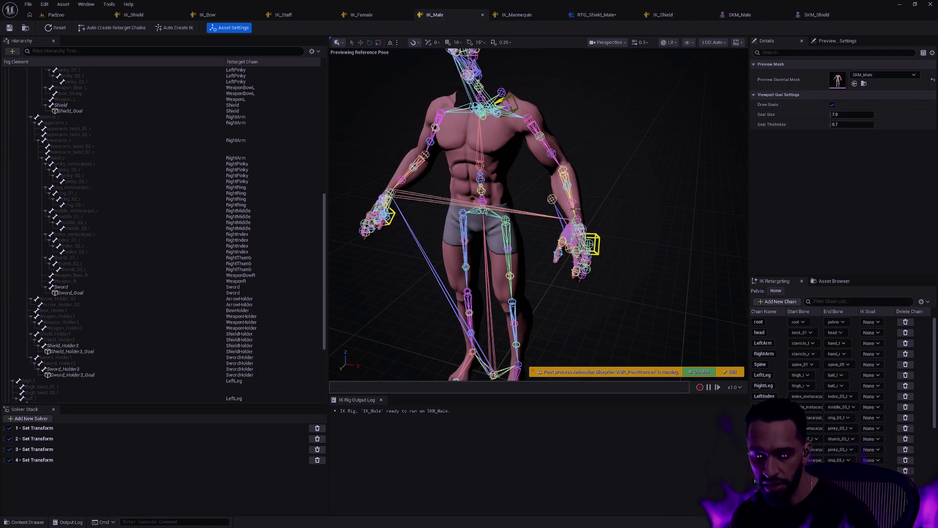
pyautogui.moveTo(615, 191); pyautogui.dragTo(615, 191)
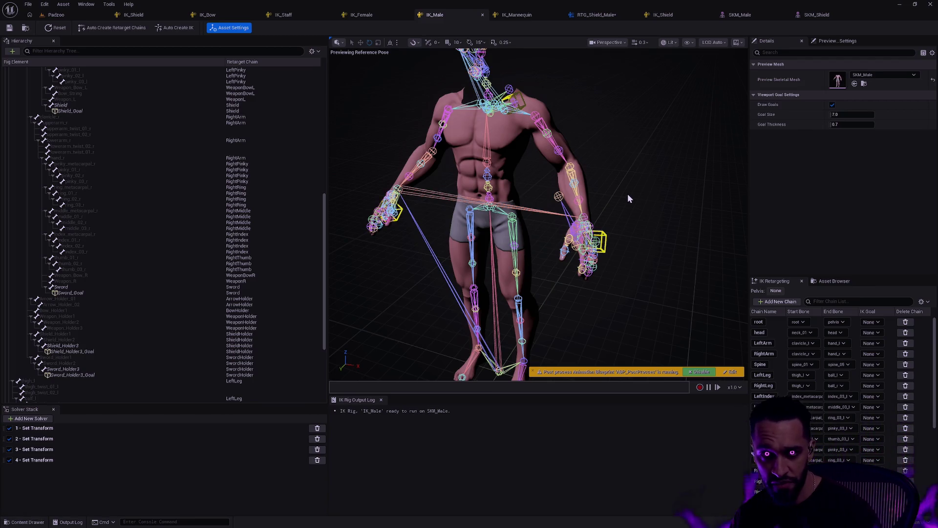
# Step: Orbit around IK_Male to inspect the holder goal boxes, then bring up IK_Shield
pyautogui.moveTo(633, 188); pyautogui.dragTo(633, 152)
pyautogui.moveTo(632, 224)
pyautogui.mouseDown()
pyautogui.moveTo(632, 254)
pyautogui.moveTo(632, 230)
pyautogui.moveTo(596, 229)
pyautogui.moveTo(586, 254)
pyautogui.moveTo(572, 229)
pyautogui.moveTo(523, 232)
pyautogui.moveTo(594, 223)
pyautogui.moveTo(577, 230)
pyautogui.mouseUp()
pyautogui.moveTo(594, 224)
pyautogui.mouseDown()
pyautogui.moveTo(561, 215)
pyautogui.moveTo(611, 229)
pyautogui.moveTo(594, 225)
pyautogui.mouseUp()
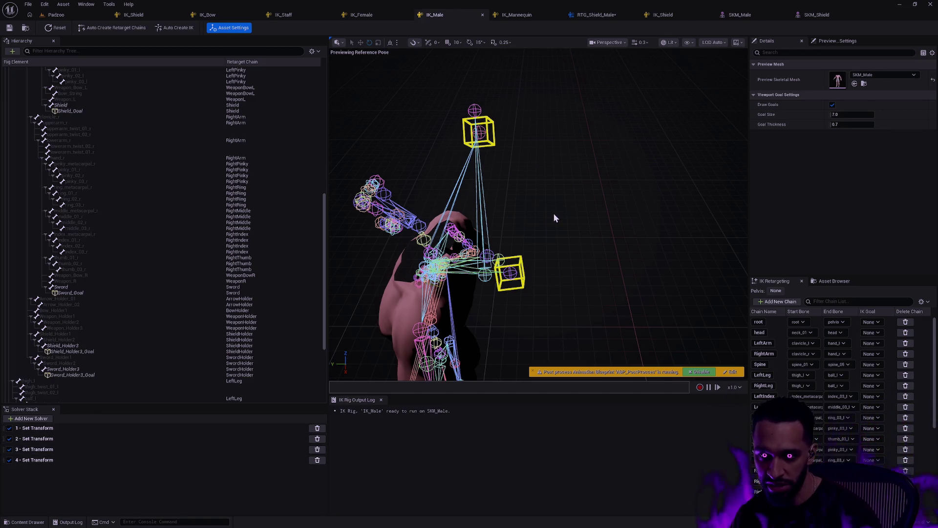
pyautogui.moveTo(576, 239)
pyautogui.mouseDown()
pyautogui.moveTo(597, 213)
pyautogui.moveTo(569, 224)
pyautogui.moveTo(593, 226)
pyautogui.mouseUp()
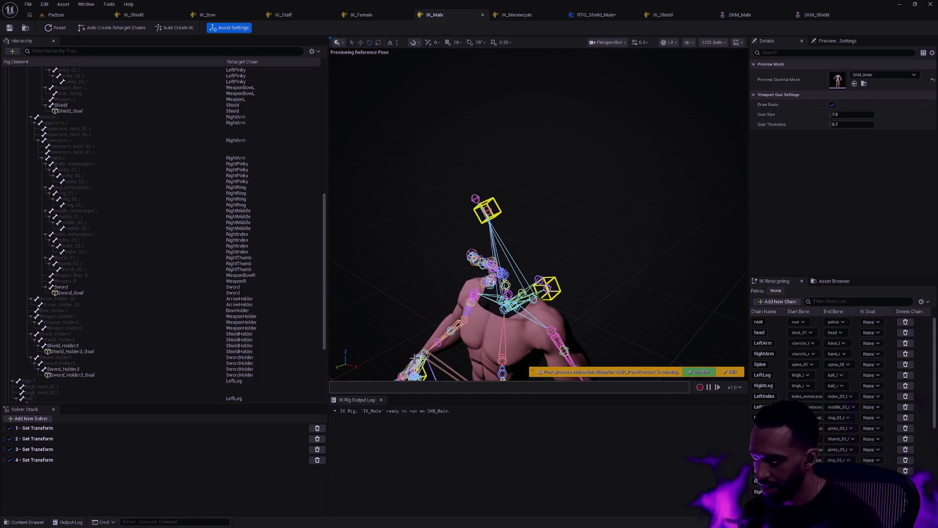
pyautogui.moveTo(593, 224); pyautogui.dragTo(579, 177)
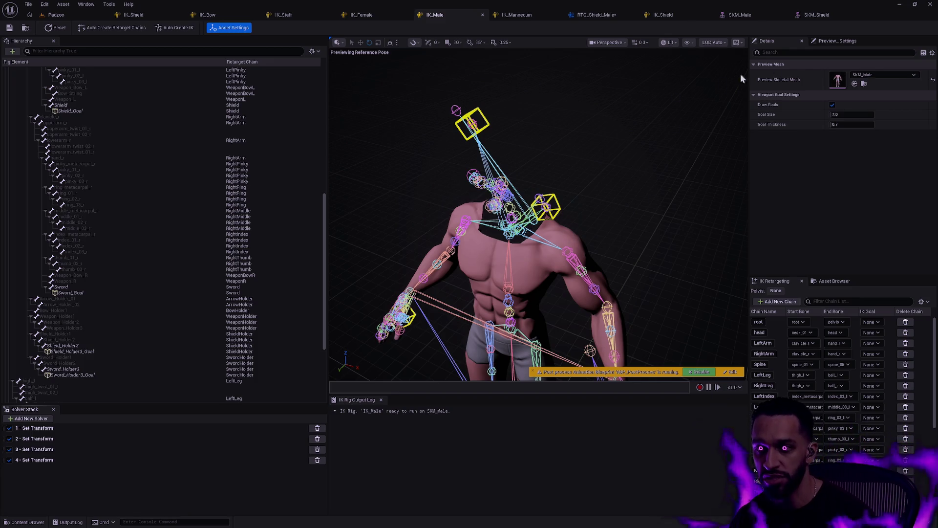
pyautogui.click(673, 15)
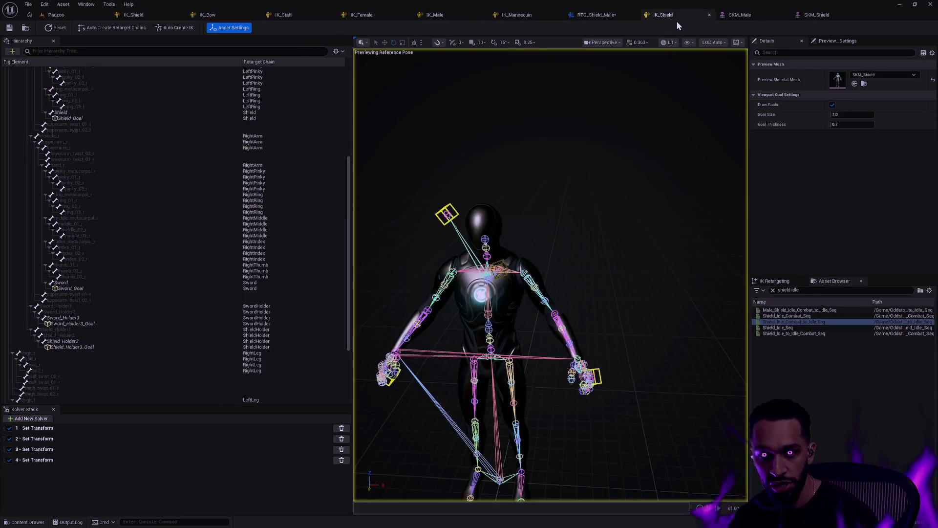
# Step: Save the RTG_Shield_Male retargeter, then close and reopen it from the content browser
pyautogui.click(447, 16)
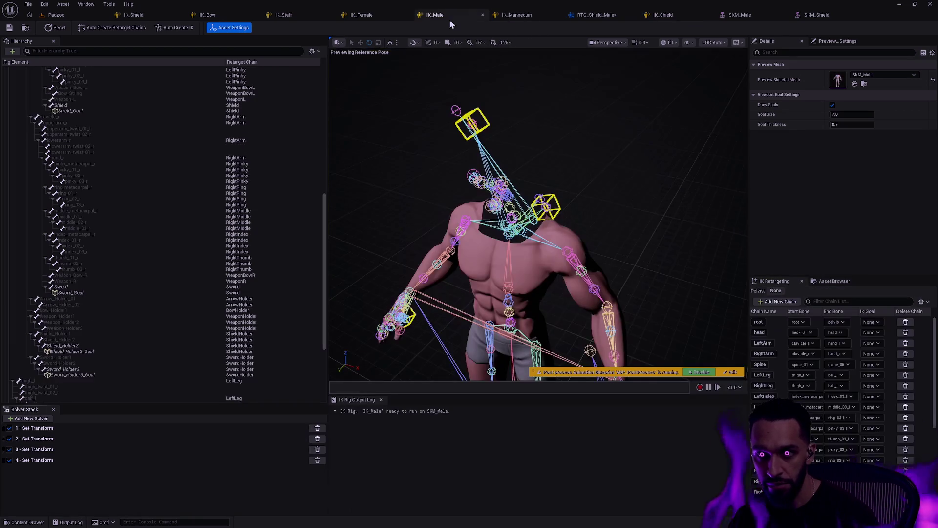
pyautogui.click(597, 15)
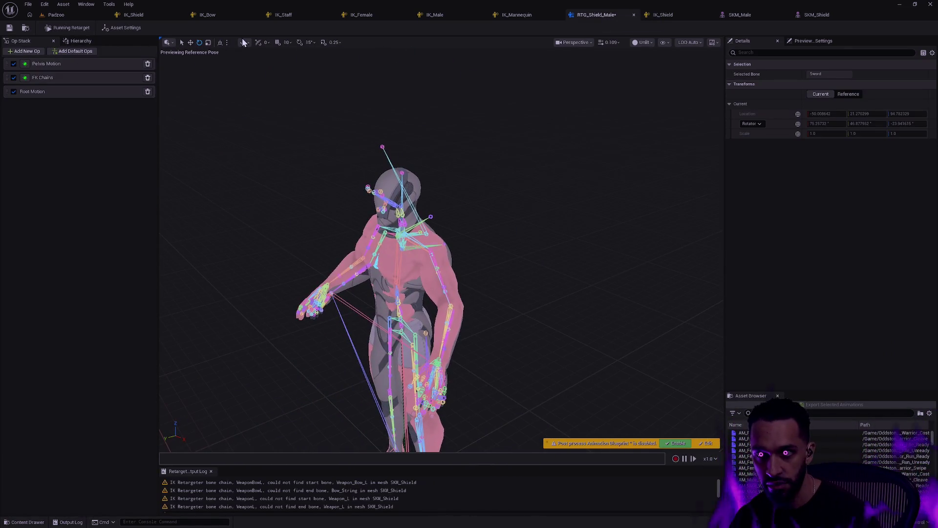
pyautogui.click(10, 28)
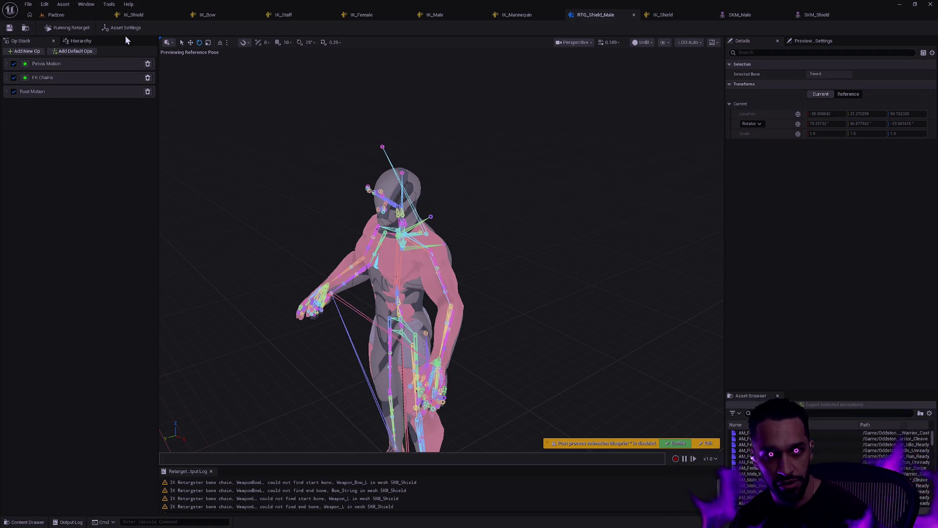
pyautogui.hotkey('ctrl', 'space')
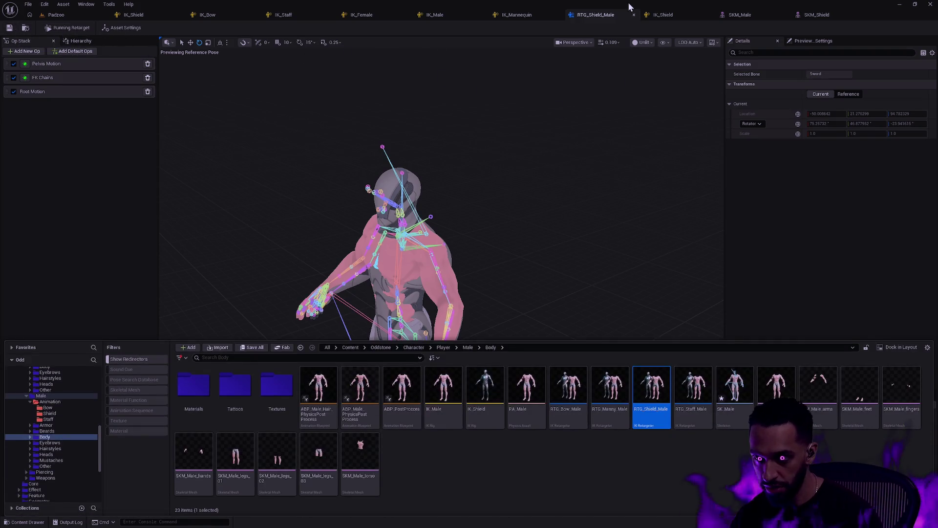
pyautogui.click(634, 14)
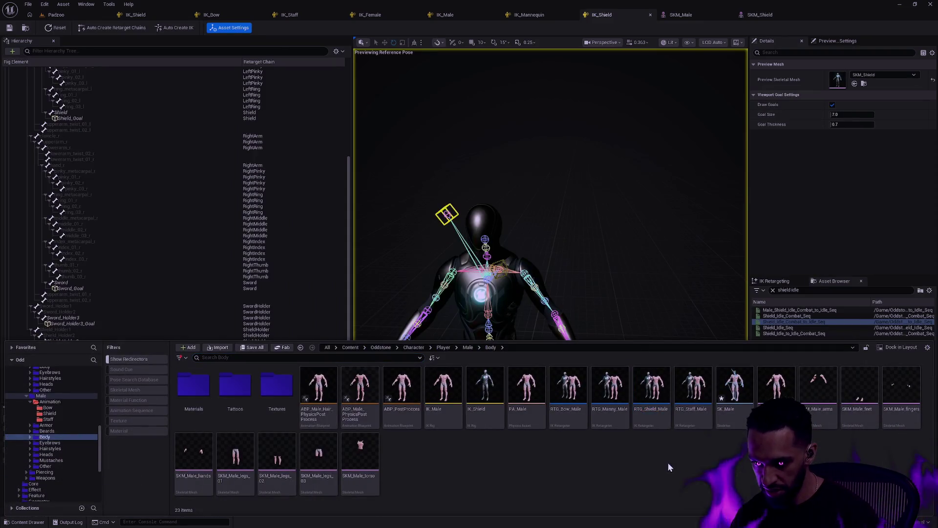
pyautogui.doubleClick(656, 418)
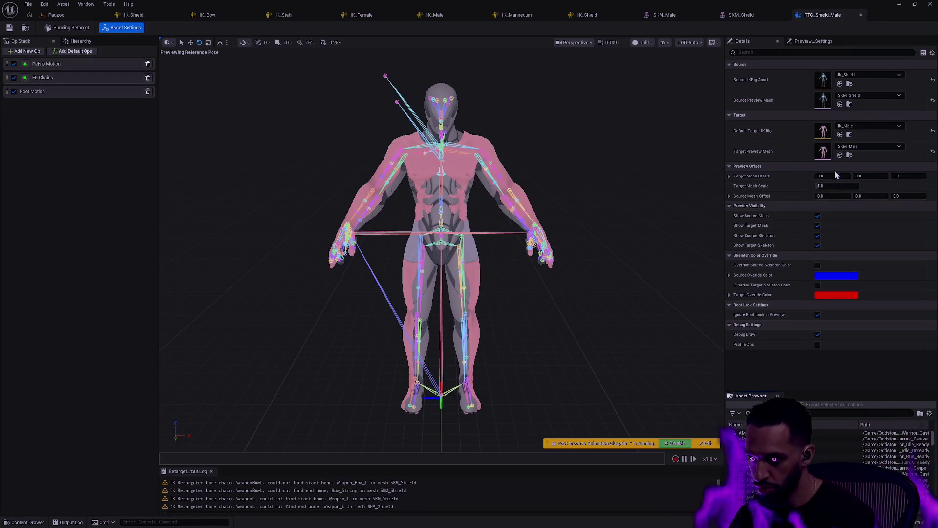
# Step: Set Target Mesh Offset X to 55 and Source Mesh Offset X to -55
pyautogui.click(846, 175)
pyautogui.write('50')
pyautogui.press('Tab')
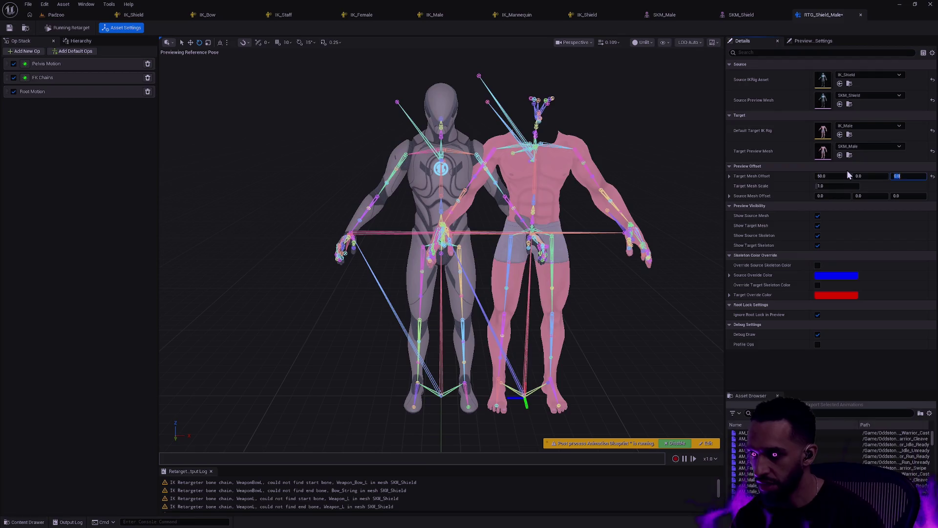
pyautogui.write('-50')
pyautogui.press('Return')
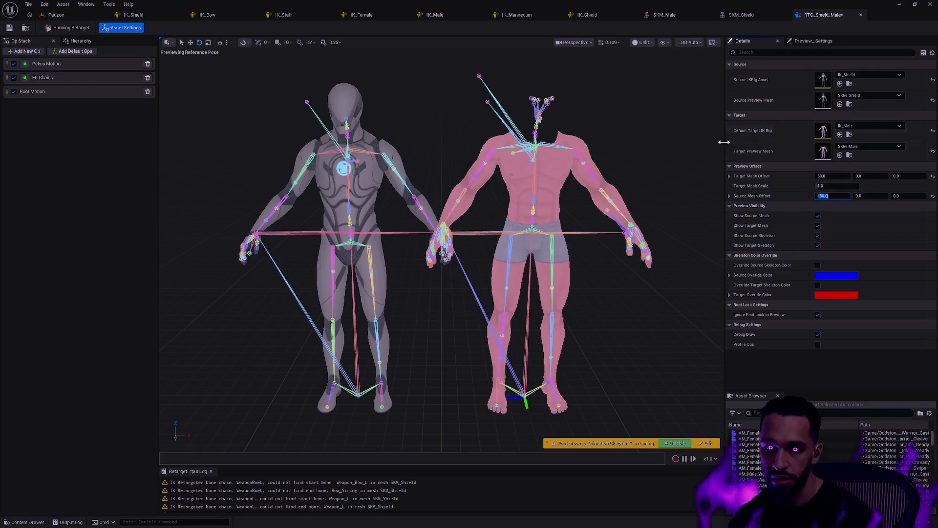
pyautogui.moveTo(830, 177); pyautogui.dragTo(832, 177)
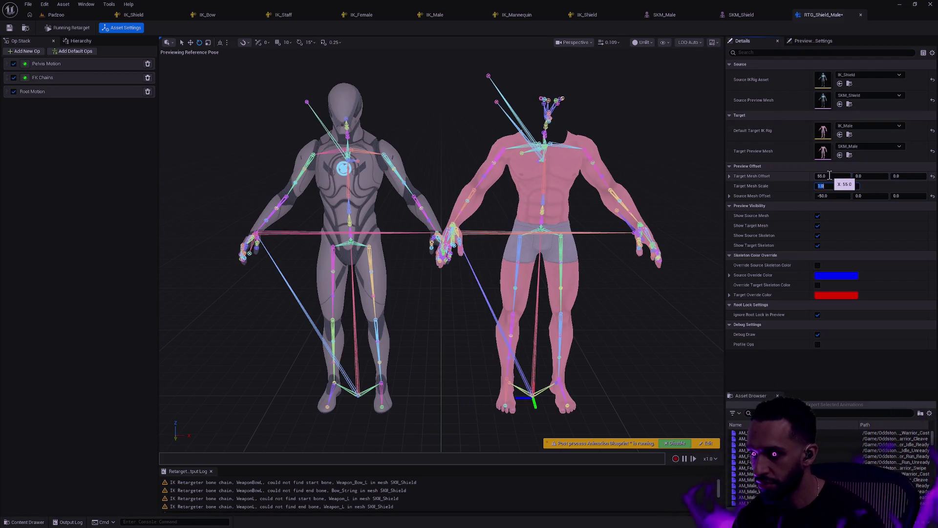
pyautogui.write('5')
pyautogui.press('Return')
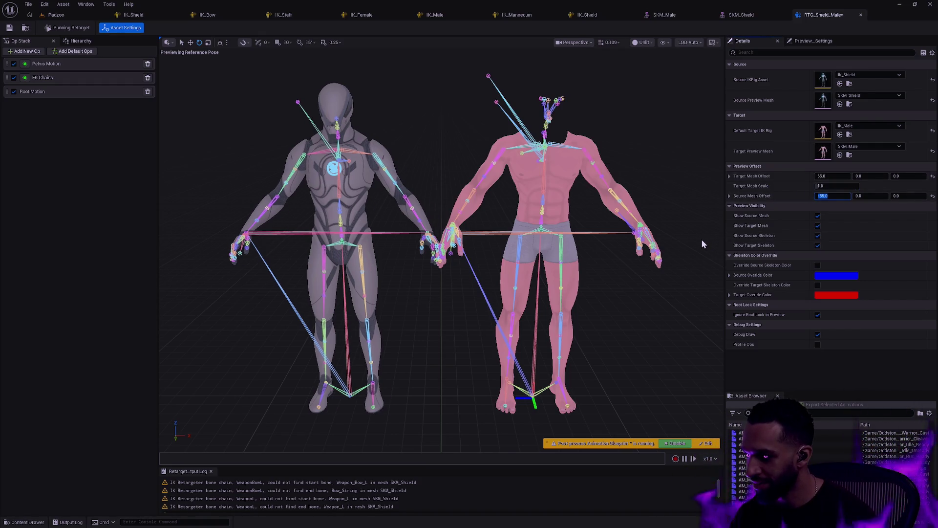
pyautogui.click(700, 350)
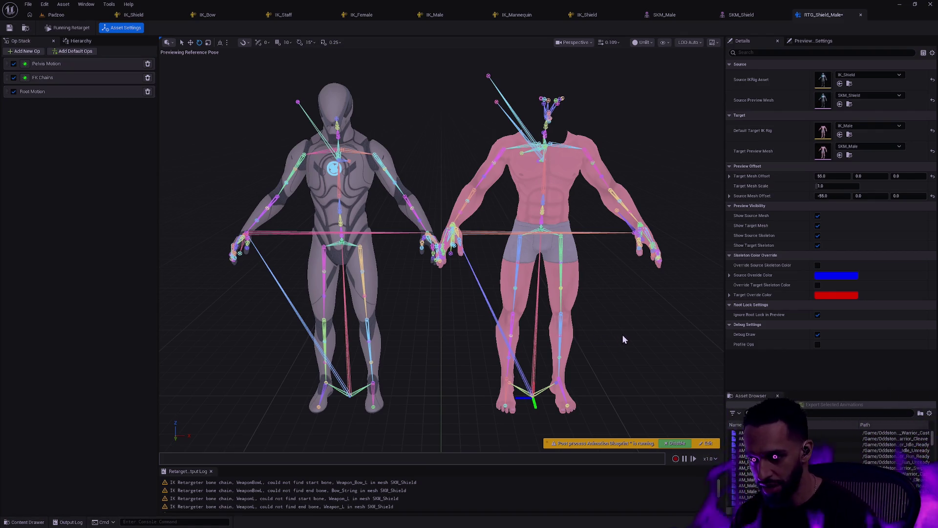
pyautogui.moveTo(625, 331)
pyautogui.mouseDown()
pyautogui.moveTo(599, 331)
pyautogui.moveTo(621, 323)
pyautogui.moveTo(622, 313)
pyautogui.moveTo(622, 333)
pyautogui.mouseUp()
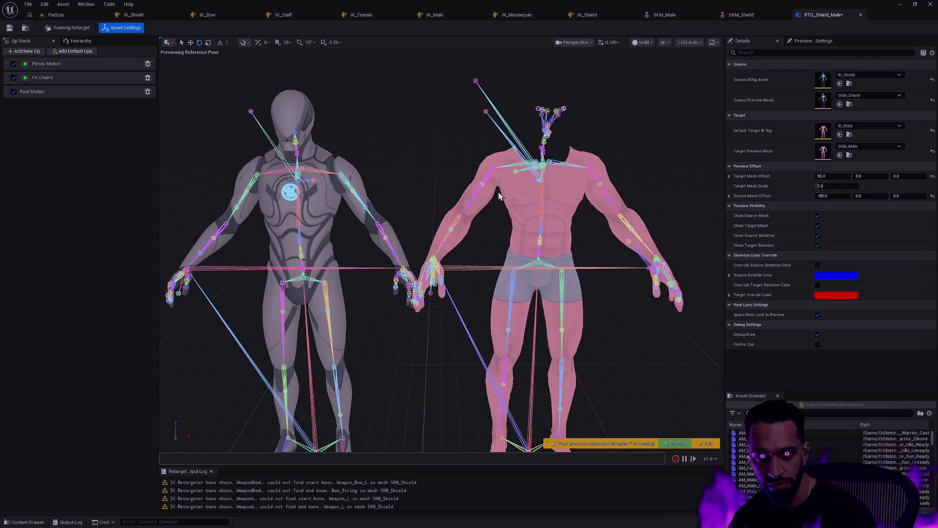
pyautogui.moveTo(603, 261)
pyautogui.mouseDown()
pyautogui.moveTo(583, 281)
pyautogui.moveTo(604, 288)
pyautogui.moveTo(604, 310)
pyautogui.moveTo(602, 260)
pyautogui.mouseUp()
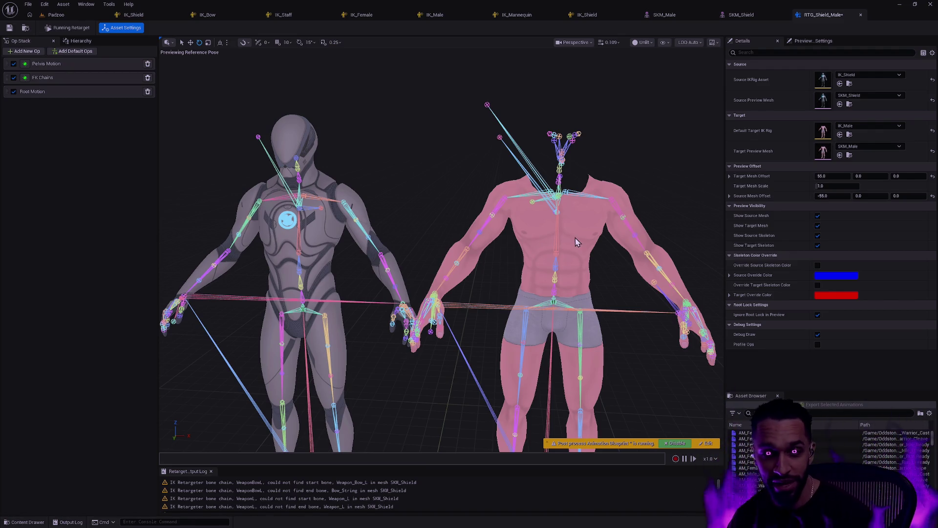
pyautogui.moveTo(649, 224)
pyautogui.mouseDown()
pyautogui.moveTo(635, 235)
pyautogui.moveTo(623, 217)
pyautogui.mouseUp()
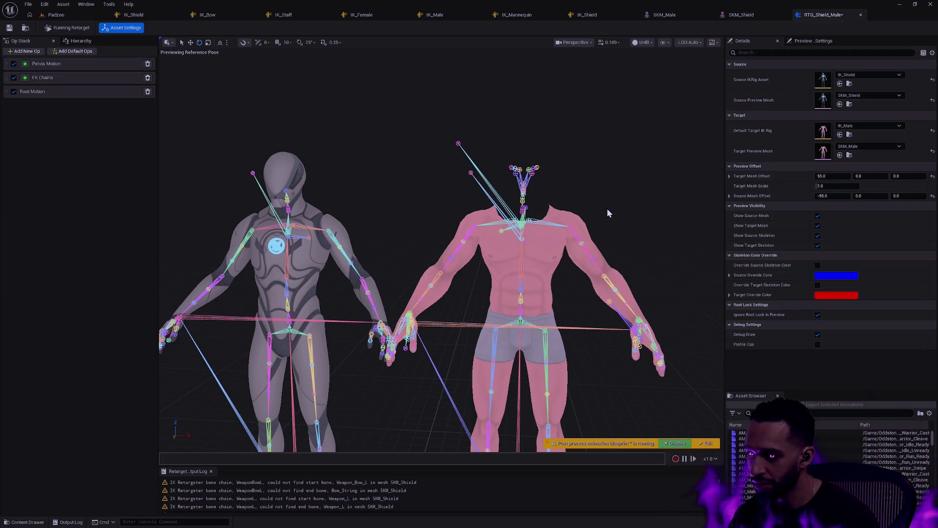
pyautogui.moveTo(605, 208)
pyautogui.mouseDown()
pyautogui.moveTo(610, 201)
pyautogui.moveTo(595, 194)
pyautogui.moveTo(604, 143)
pyautogui.moveTo(618, 136)
pyautogui.mouseUp()
pyautogui.press('f')
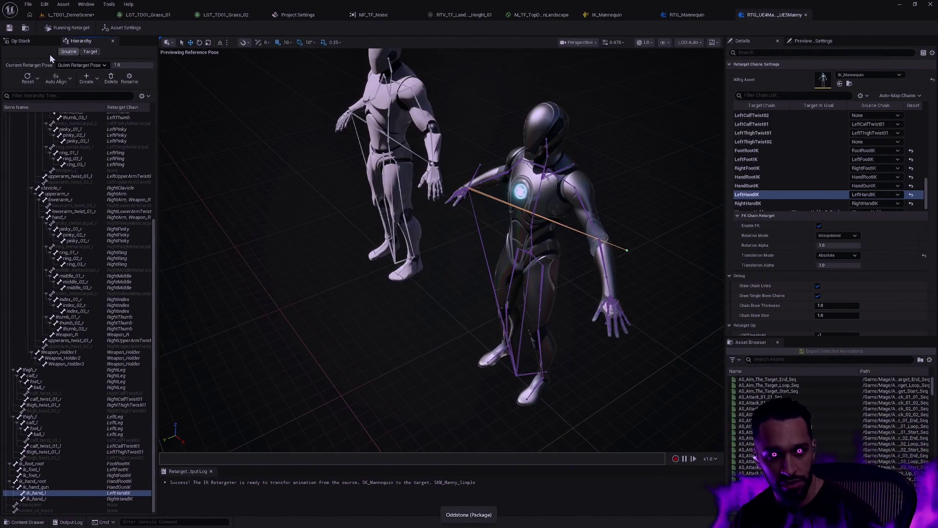
pyautogui.click(680, 15)
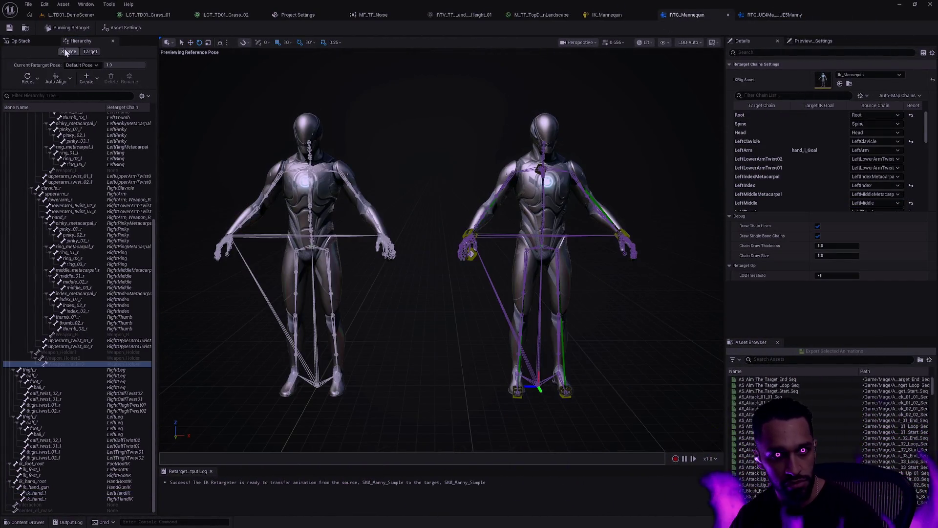
pyautogui.click(20, 41)
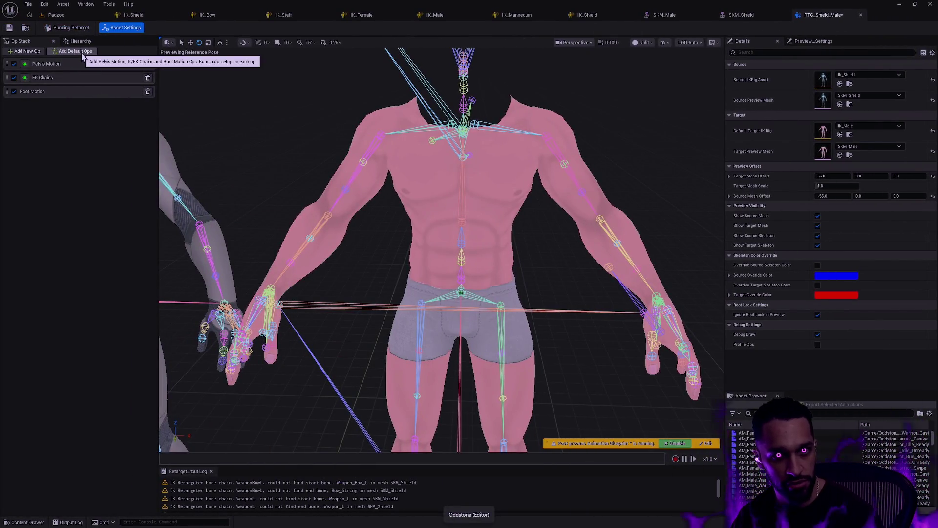
# Step: Add a Run IK Rig op and move it above Root Motion
pyautogui.click(23, 52)
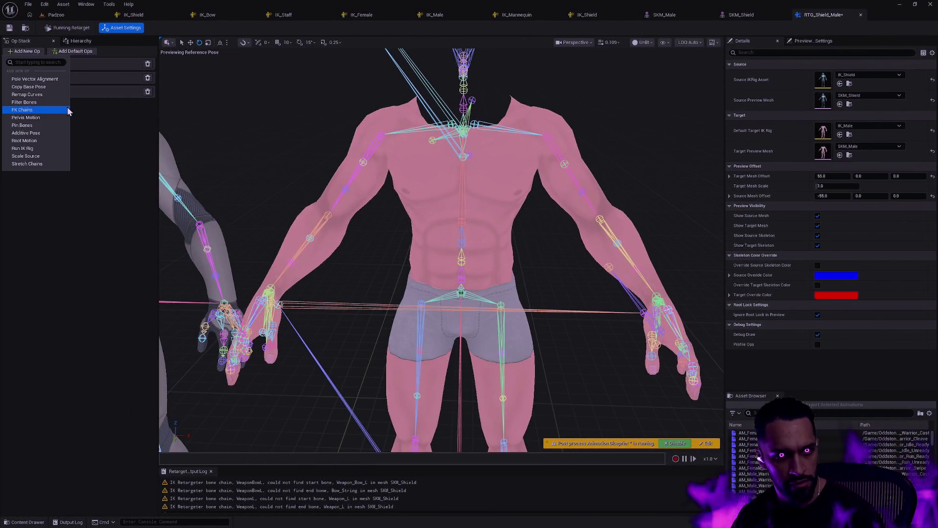
pyautogui.click(48, 148)
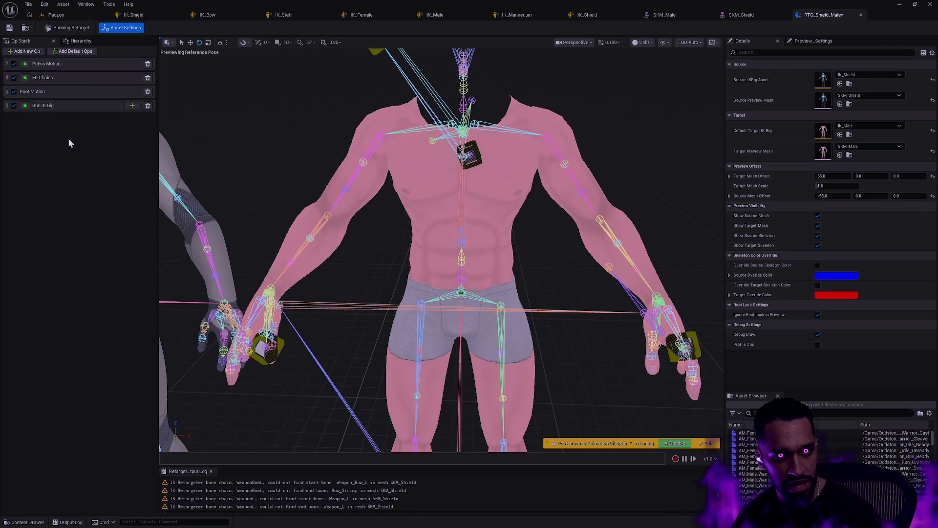
pyautogui.moveTo(9, 106); pyautogui.dragTo(21, 98)
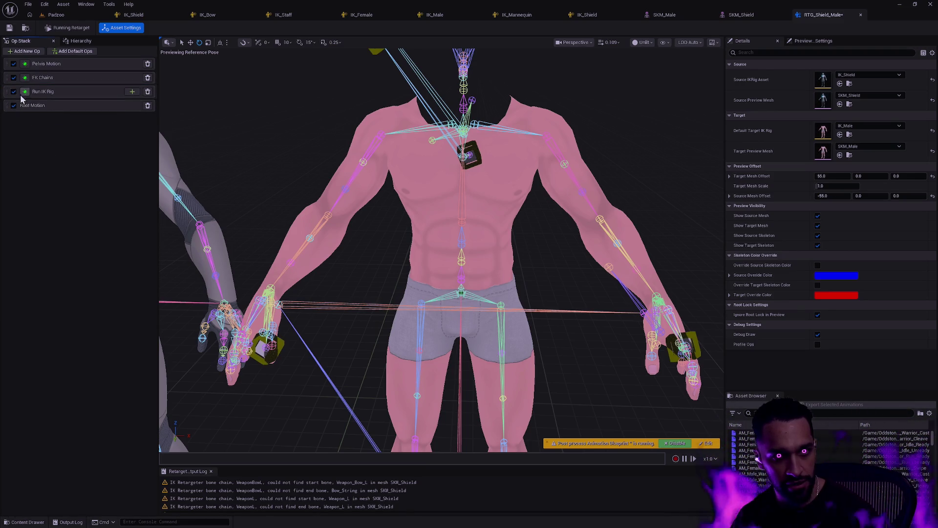
# Step: Nest a Retarget IK Goals op under Run IK Rig and review its settings
pyautogui.click(132, 92)
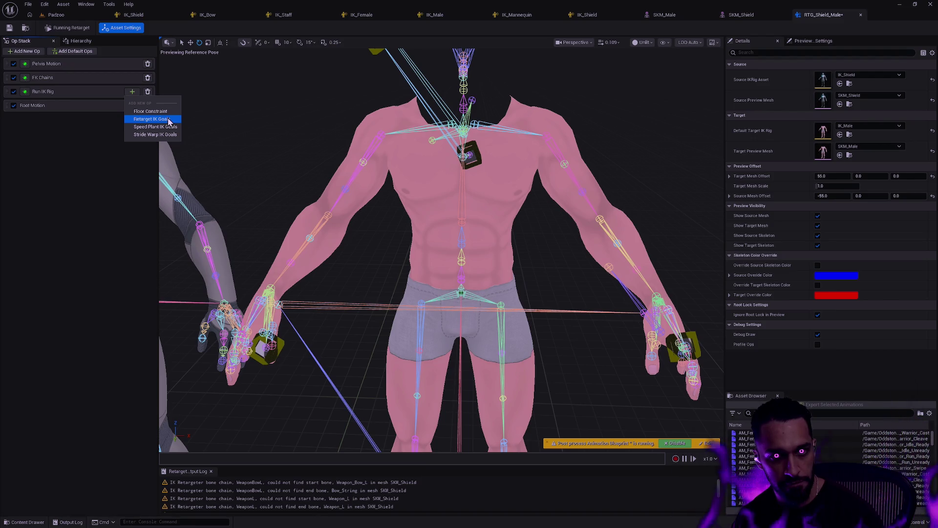
pyautogui.click(168, 118)
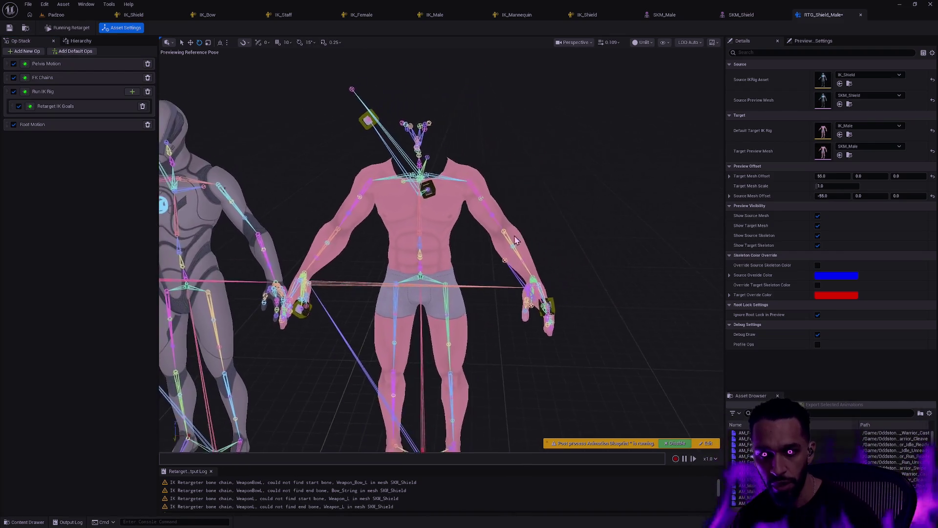
pyautogui.click(84, 93)
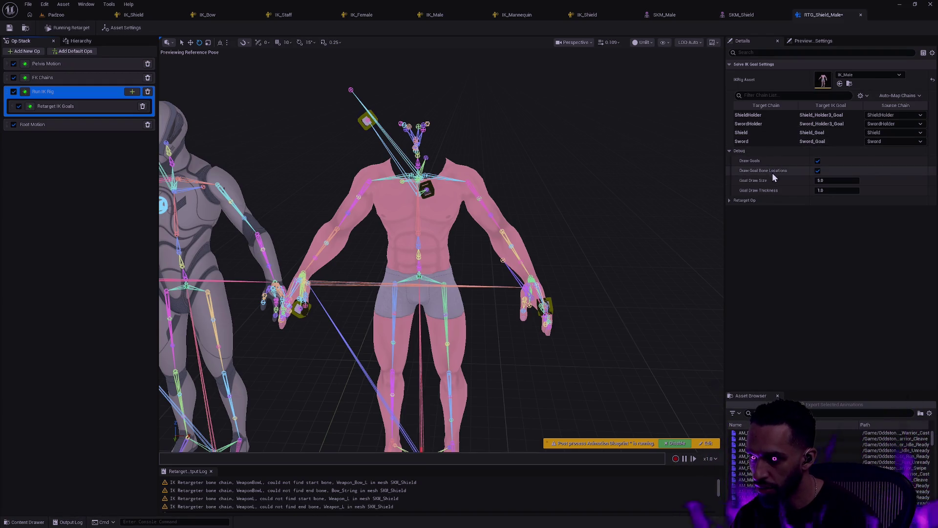
pyautogui.click(729, 201)
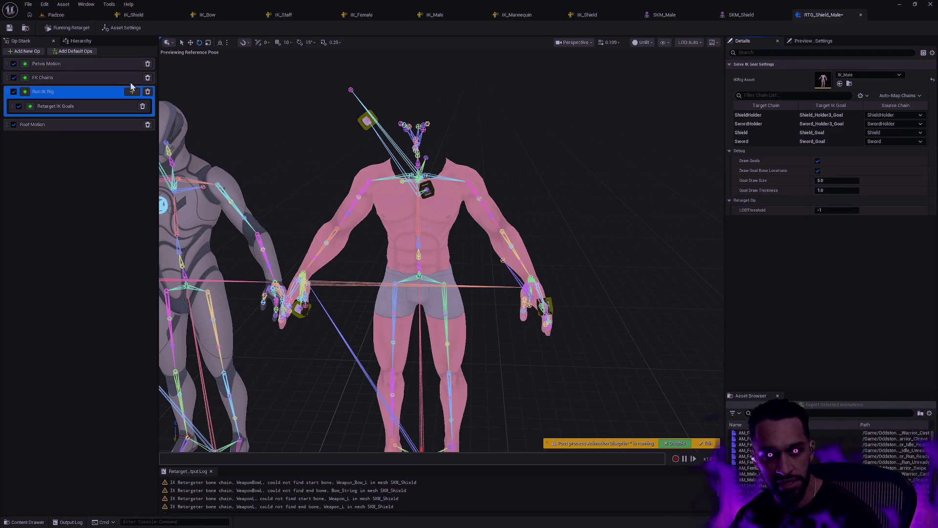
pyautogui.click(72, 107)
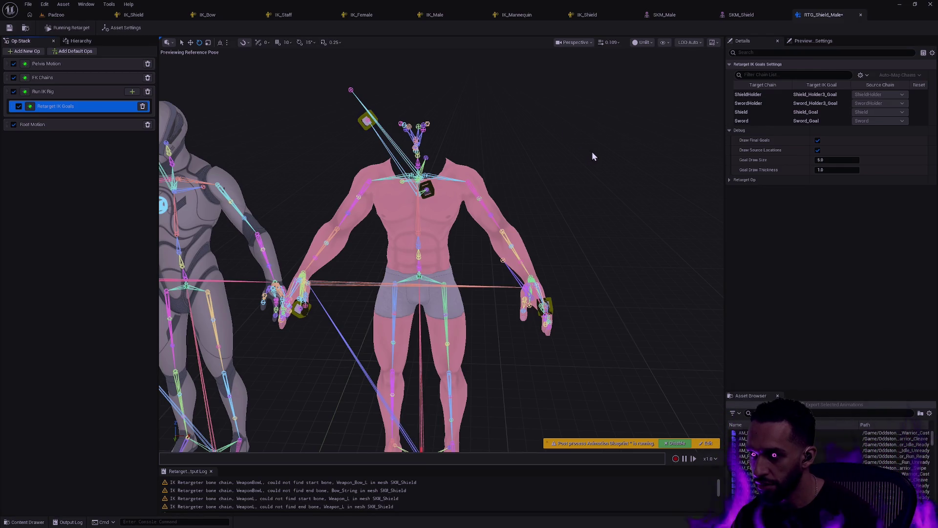
# Step: Return to Asset Settings and preview Shield_Idle_Combat_to_Idle_Seq, found by searching 'shie', with IK goals shown
pyautogui.click(570, 169)
pyautogui.scroll(5, 569, 169)
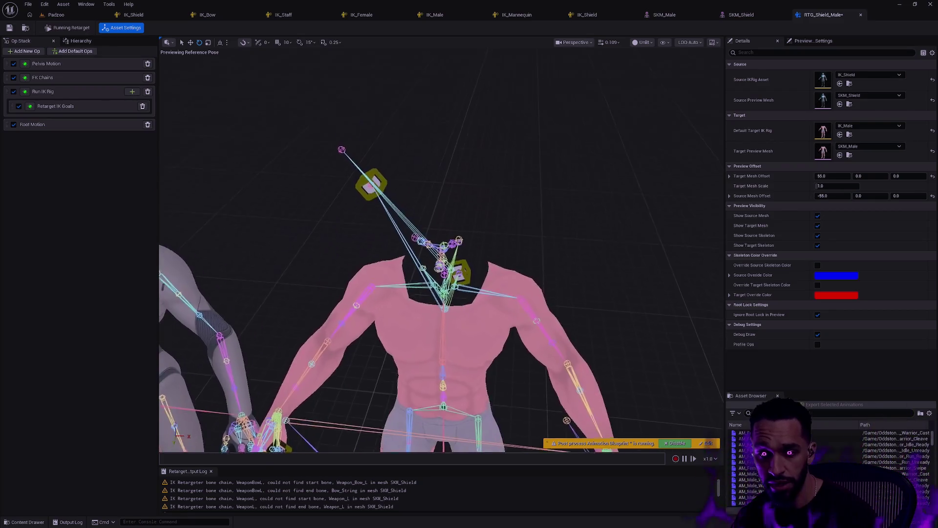
pyautogui.moveTo(571, 172)
pyautogui.mouseDown()
pyautogui.moveTo(528, 181)
pyautogui.moveTo(572, 172)
pyautogui.moveTo(573, 197)
pyautogui.mouseUp()
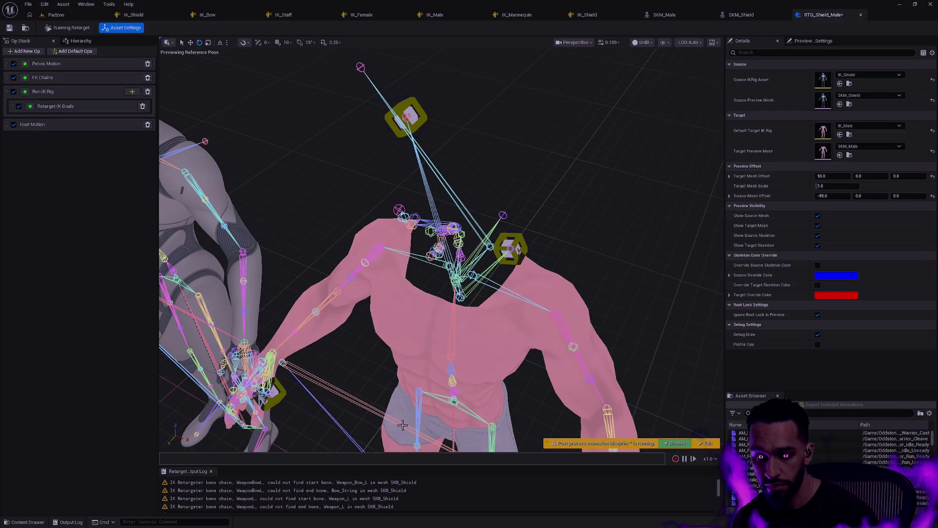
pyautogui.click(880, 412)
pyautogui.write('shie')
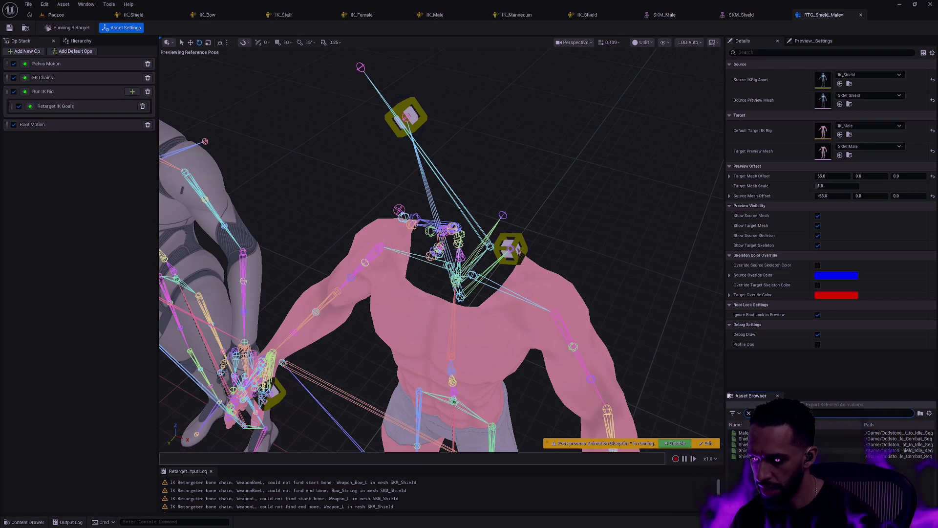
pyautogui.click(782, 444)
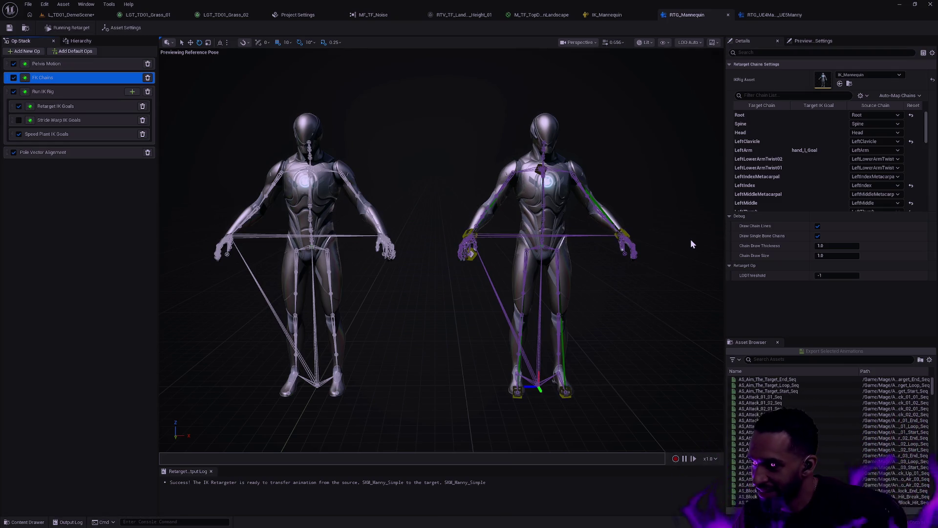
# Step: Switch to the L_TD01_DemoScene level to show its full landscape
pyautogui.click(69, 14)
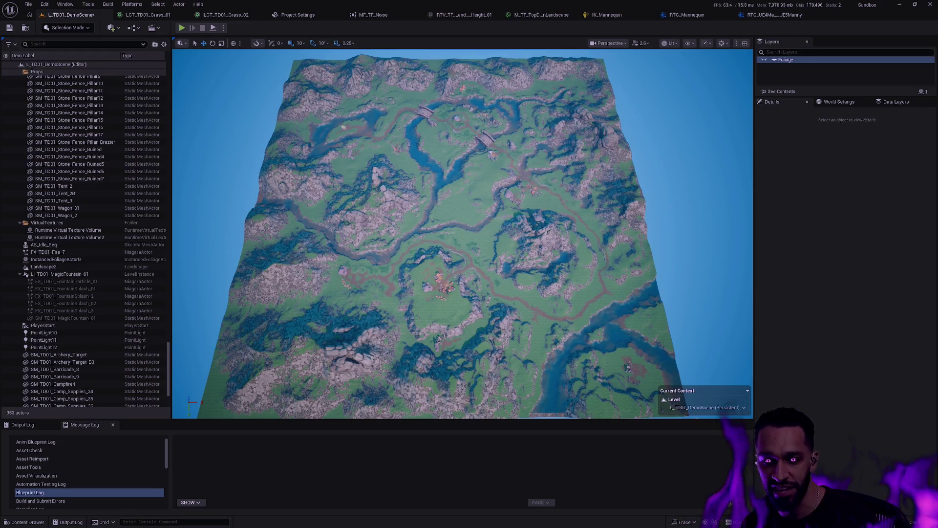
# Step: Make the Foliage layer visible to fill the landscape with trees, then go fullscreen with F11
pyautogui.scroll(6, 462, 233)
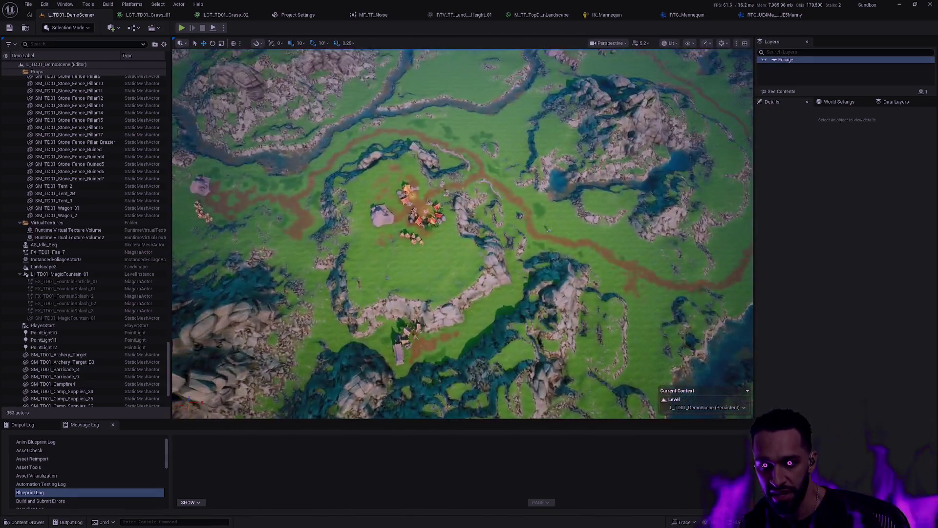
pyautogui.scroll(2, 462, 234)
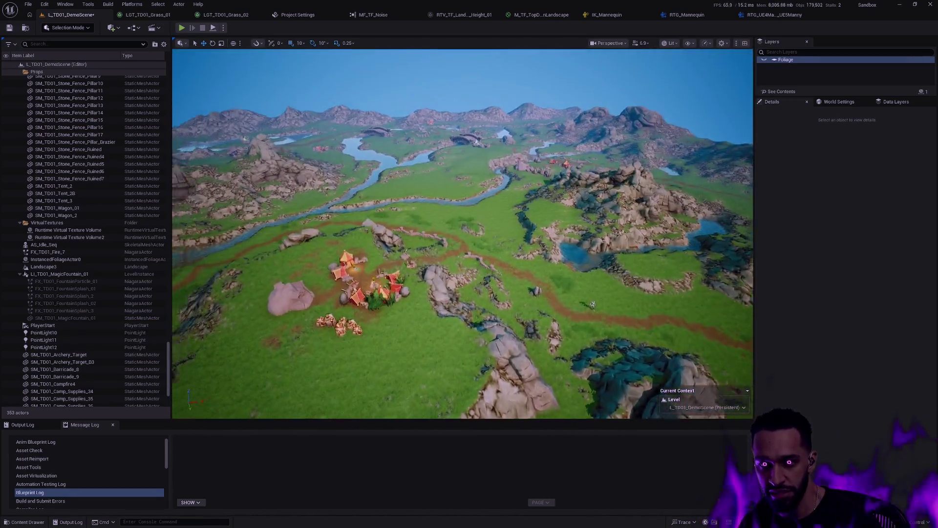
pyautogui.moveTo(592, 304); pyautogui.dragTo(742, 156)
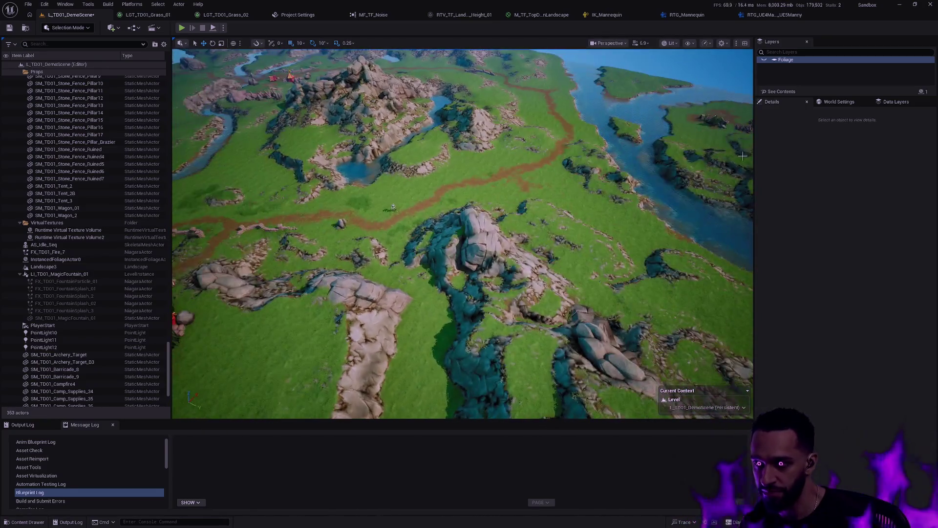
pyautogui.click(764, 60)
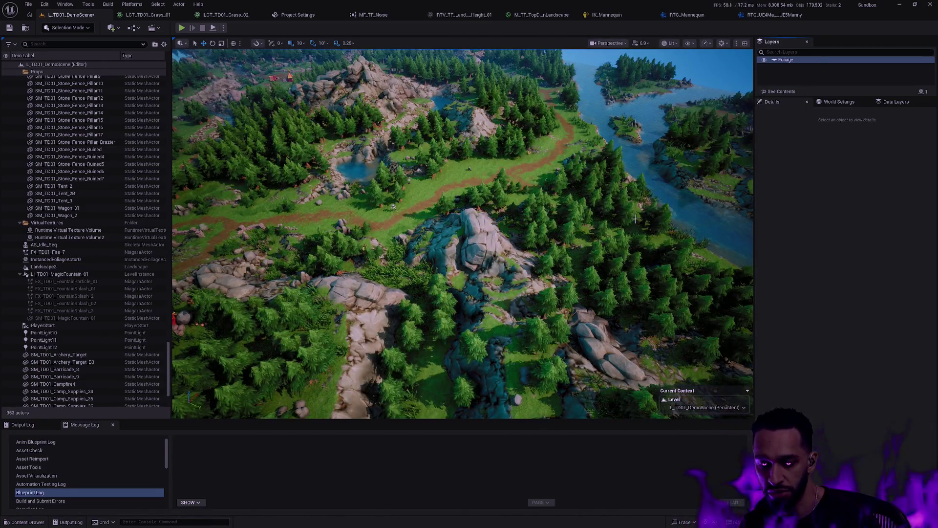
pyautogui.moveTo(660, 229); pyautogui.dragTo(587, 230)
pyautogui.press('F11')
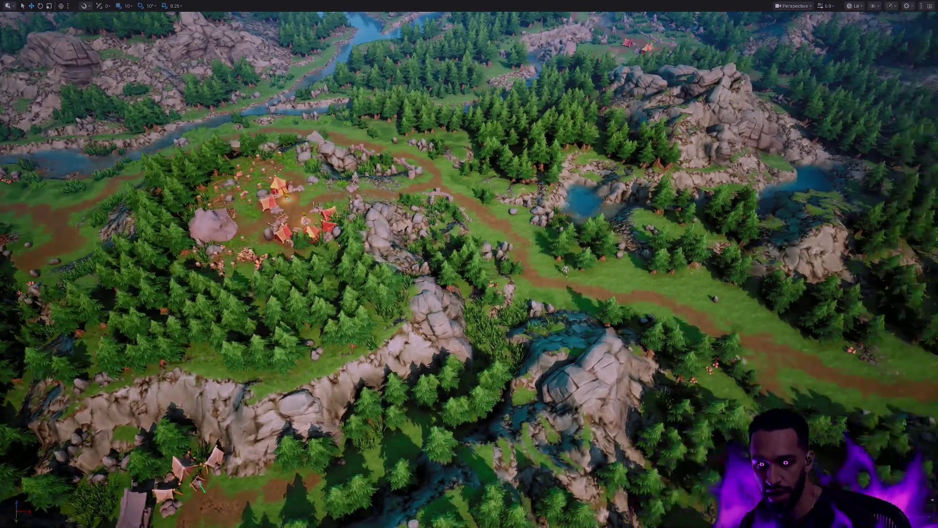
# Step: Fly the camera toward the tent camp and toggle Game View with G
pyautogui.moveTo(469, 264); pyautogui.dragTo(586, 264)
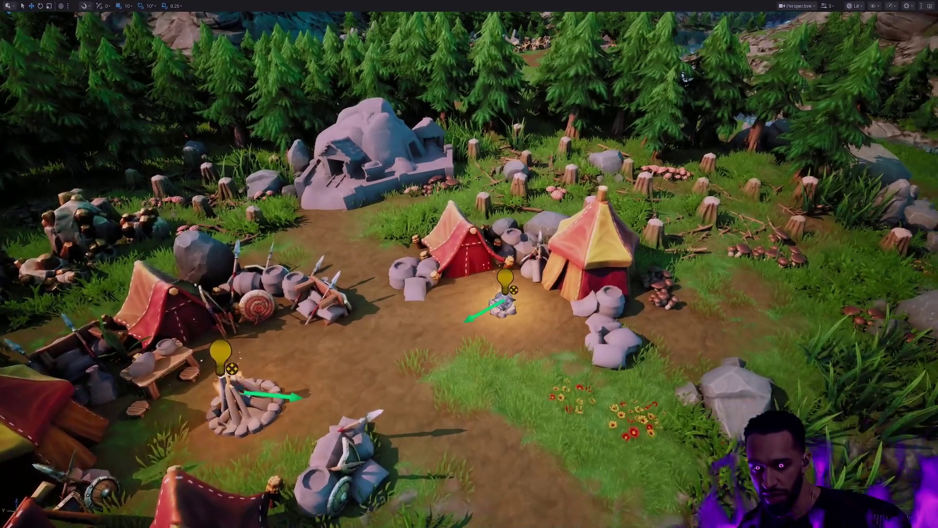
pyautogui.press('g')
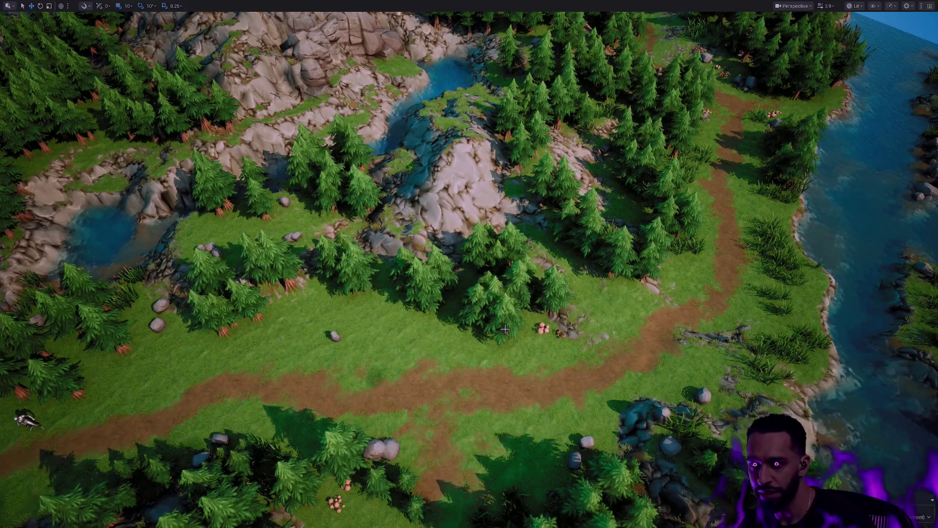
# Step: Pan the game view across the forest of pine groves, boulders and rocky pools
pyautogui.moveTo(508, 324); pyautogui.dragTo(522, 294)
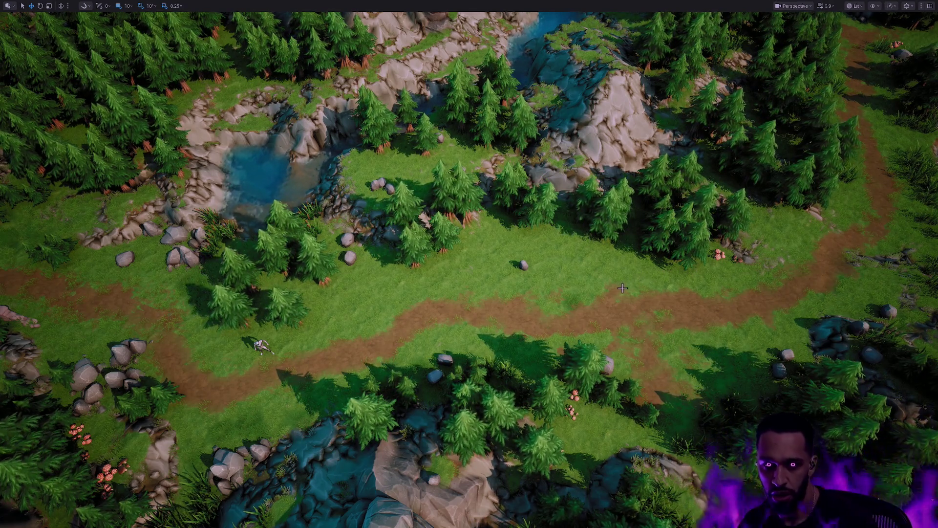
# Step: Pull the camera back over the forest path to frame the small armored character
pyautogui.moveTo(606, 292); pyautogui.dragTo(606, 351)
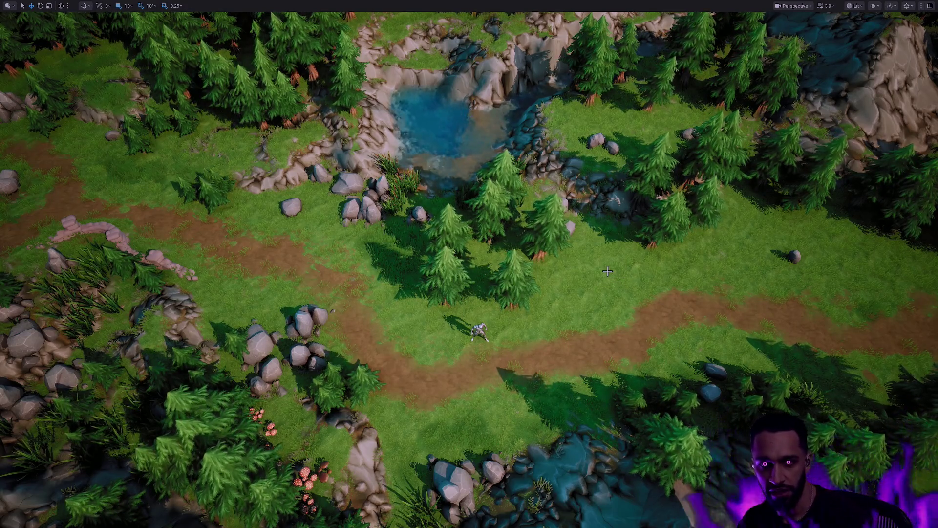
# Step: Fly in toward the pond, swing across the forest, then zoom out to an aerial view
pyautogui.scroll(3, 608, 271)
pyautogui.moveTo(572, 316); pyautogui.dragTo(573, 316)
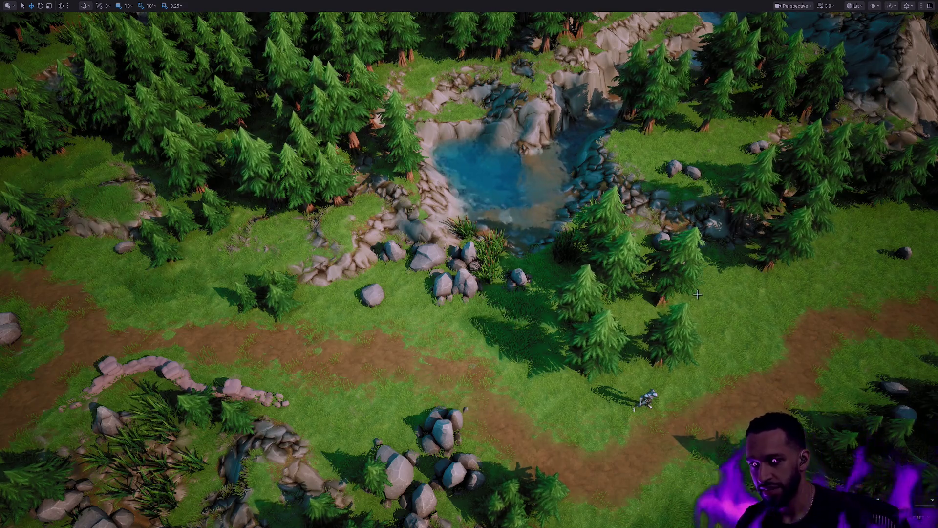
pyautogui.moveTo(694, 314)
pyautogui.mouseDown()
pyautogui.moveTo(748, 312)
pyautogui.moveTo(697, 311)
pyautogui.mouseUp()
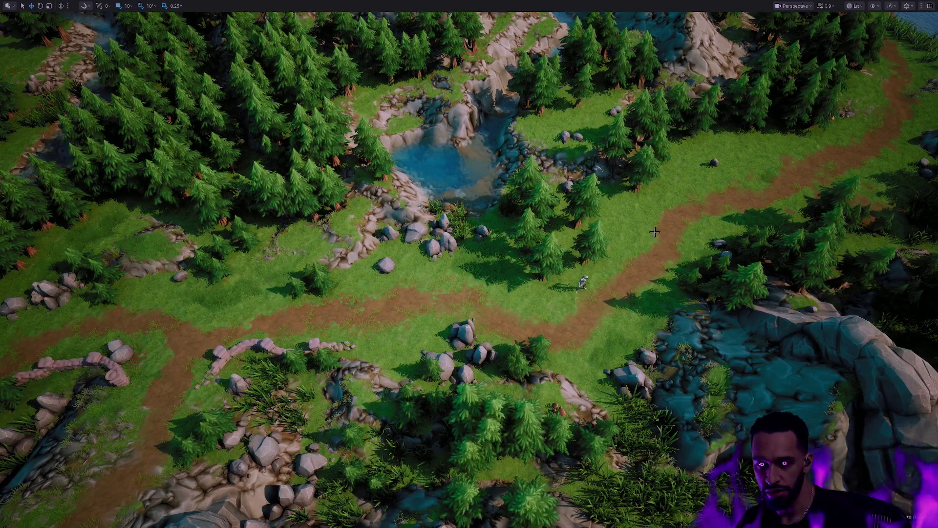
pyautogui.scroll(-3, 623, 259)
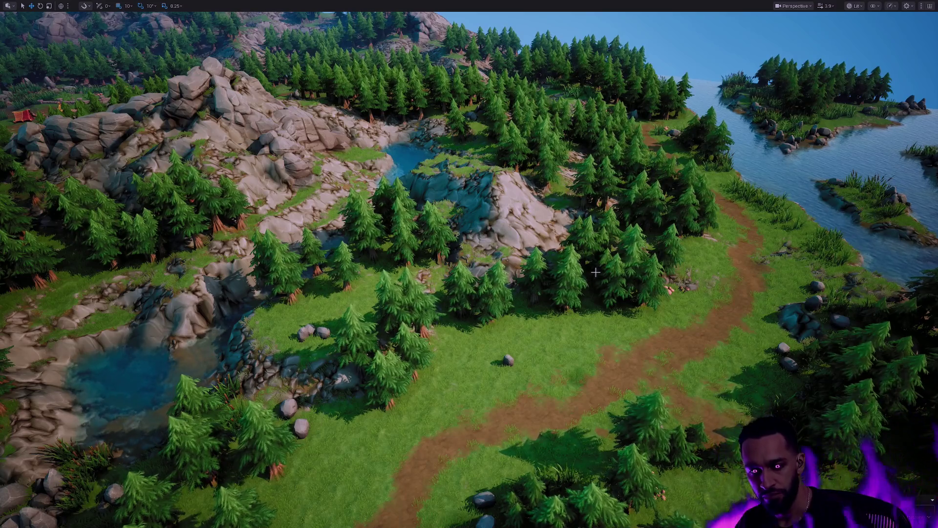
# Step: Swing the view to an aerial overlook of the trail, pine forest and river
pyautogui.moveTo(651, 247); pyautogui.dragTo(631, 254)
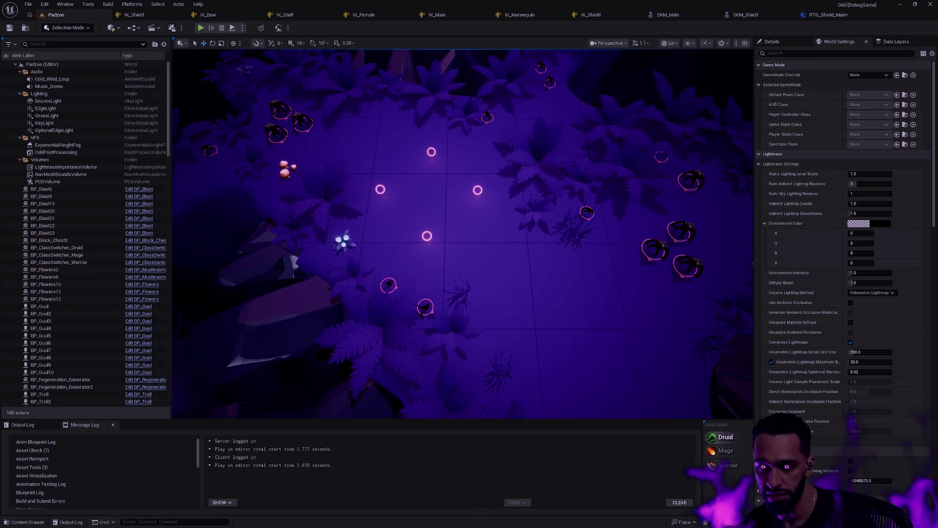
# Step: Turn the camera across the purple-lit Padzoo arena toward its glowing rings and enemy groups
pyautogui.moveTo(617, 206)
pyautogui.mouseDown()
pyautogui.moveTo(640, 206)
pyautogui.moveTo(617, 207)
pyautogui.mouseUp()
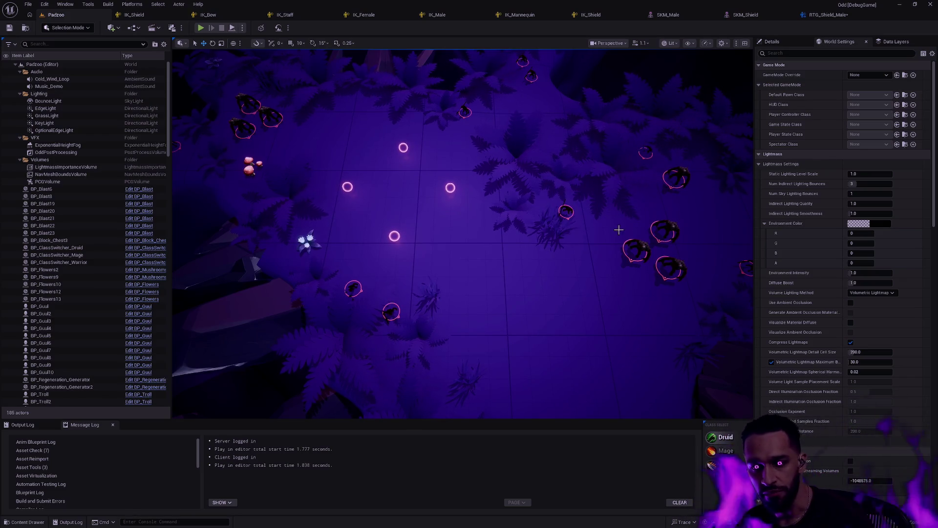
pyautogui.moveTo(619, 215)
pyautogui.mouseDown()
pyautogui.moveTo(636, 215)
pyautogui.moveTo(617, 229)
pyautogui.mouseUp()
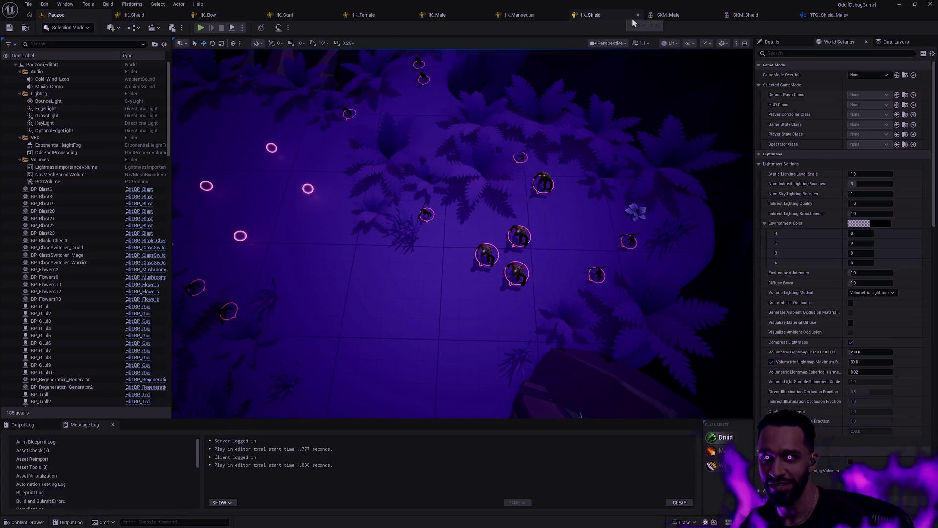
# Step: Switch to the RTG_Shield_Male retargeter and pull back to frame both source and target characters
pyautogui.click(836, 16)
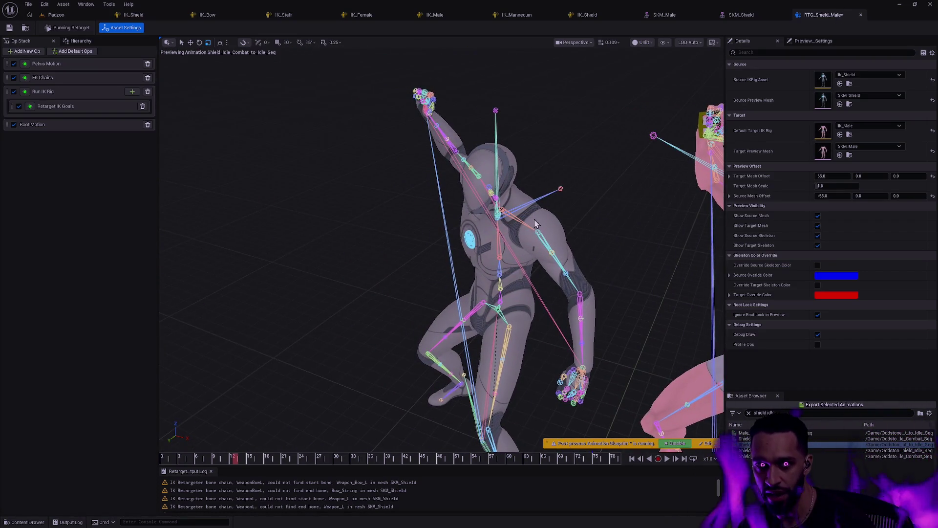
pyautogui.moveTo(588, 255)
pyautogui.mouseDown()
pyautogui.moveTo(721, 349)
pyautogui.moveTo(499, 201)
pyautogui.mouseUp()
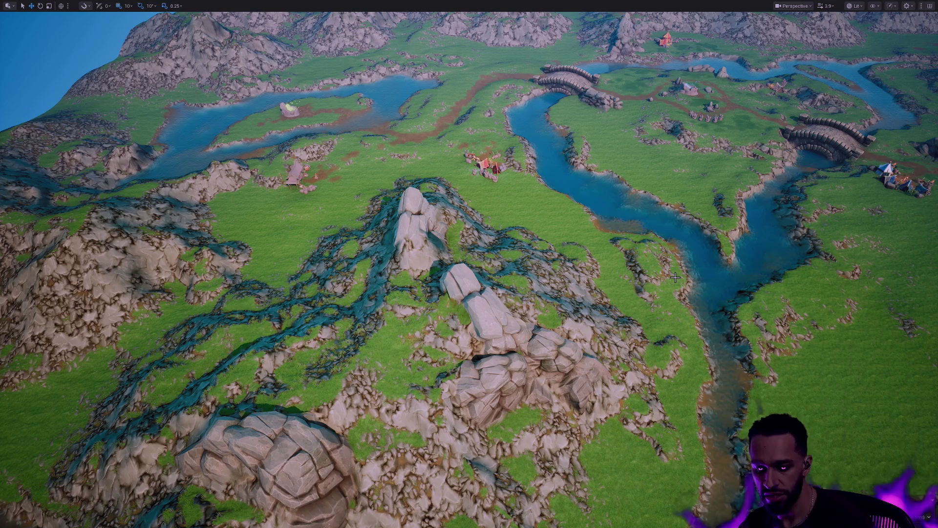
# Step: Exit fullscreen, fly in toward the village, restore the Foliage layer, and tilt to an aerial forest view
pyautogui.moveTo(658, 304)
pyautogui.mouseDown()
pyautogui.moveTo(581, 300)
pyautogui.moveTo(646, 298)
pyautogui.mouseUp()
pyautogui.press('F11')
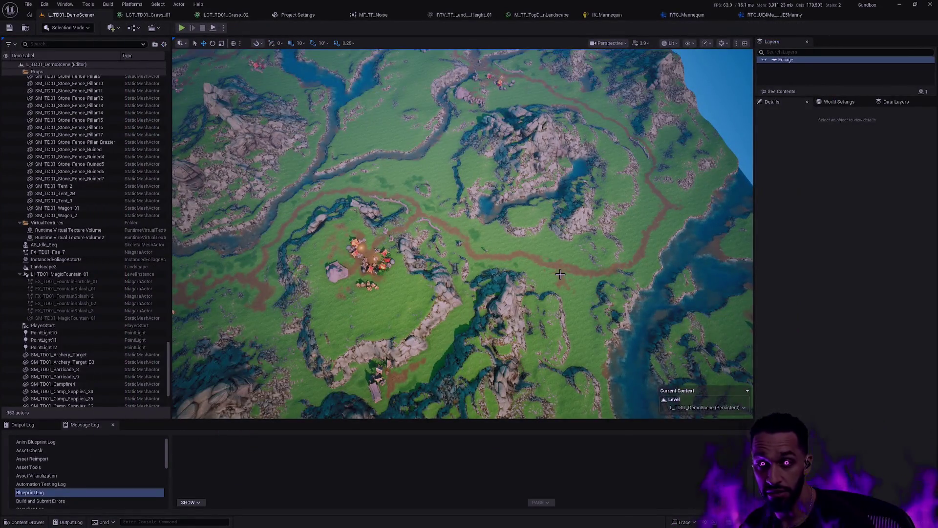
pyautogui.moveTo(659, 242); pyautogui.dragTo(660, 243)
pyautogui.moveTo(705, 292); pyautogui.dragTo(705, 292)
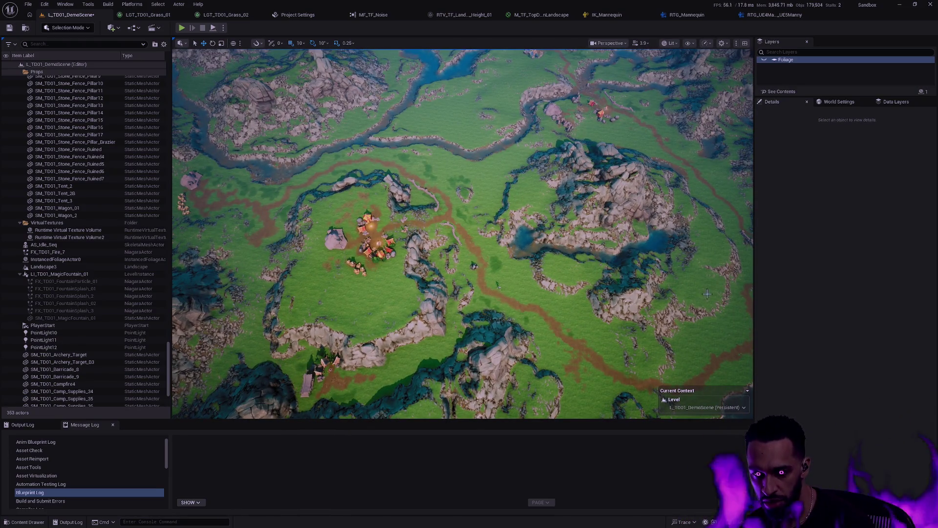
pyautogui.moveTo(559, 279); pyautogui.dragTo(560, 279)
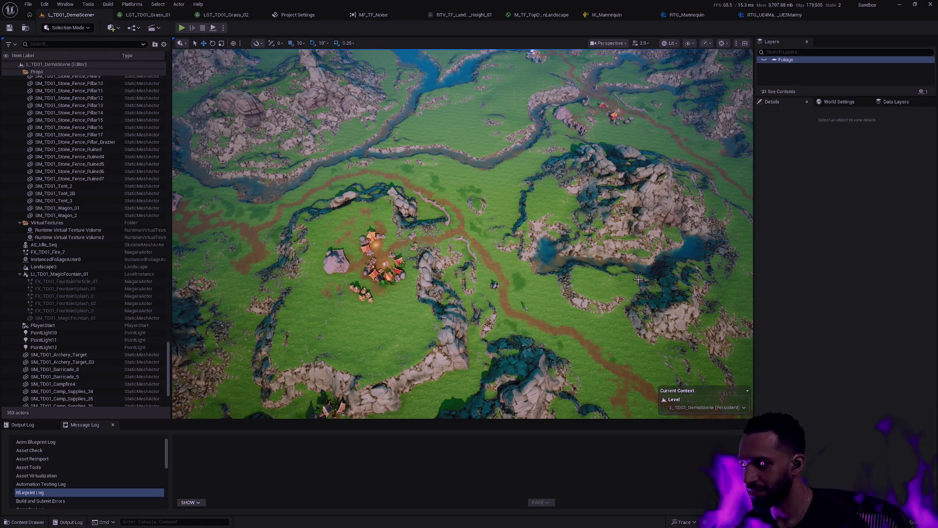
pyautogui.moveTo(559, 274)
pyautogui.mouseDown()
pyautogui.moveTo(583, 381)
pyautogui.moveTo(554, 296)
pyautogui.mouseUp()
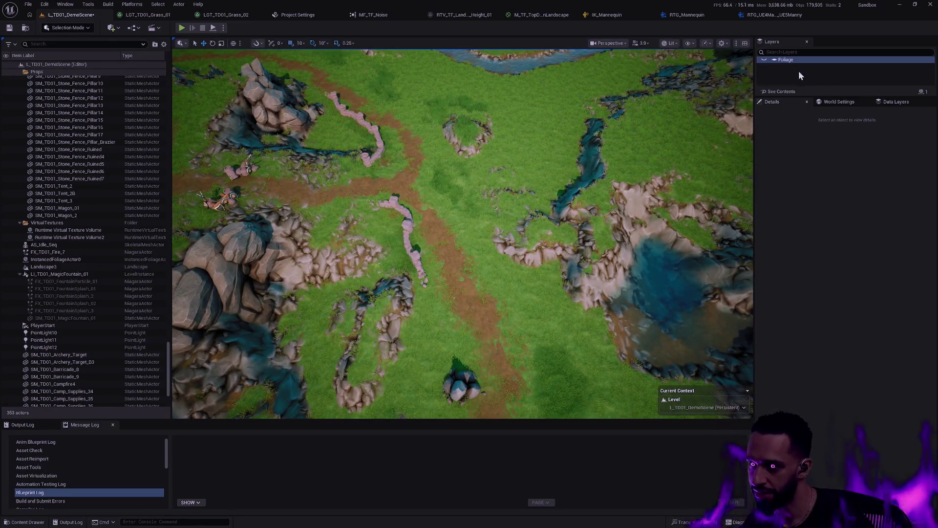
pyautogui.click(765, 59)
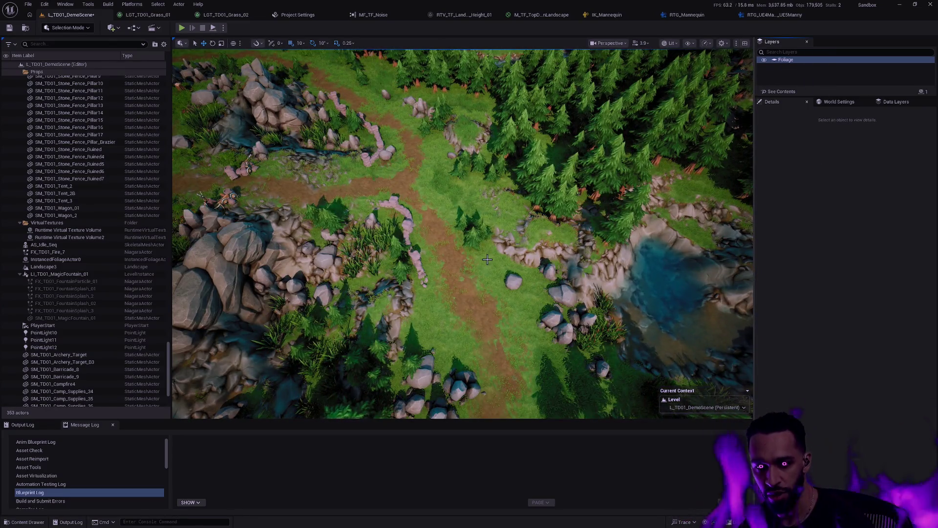
pyautogui.moveTo(490, 264); pyautogui.dragTo(420, 205)
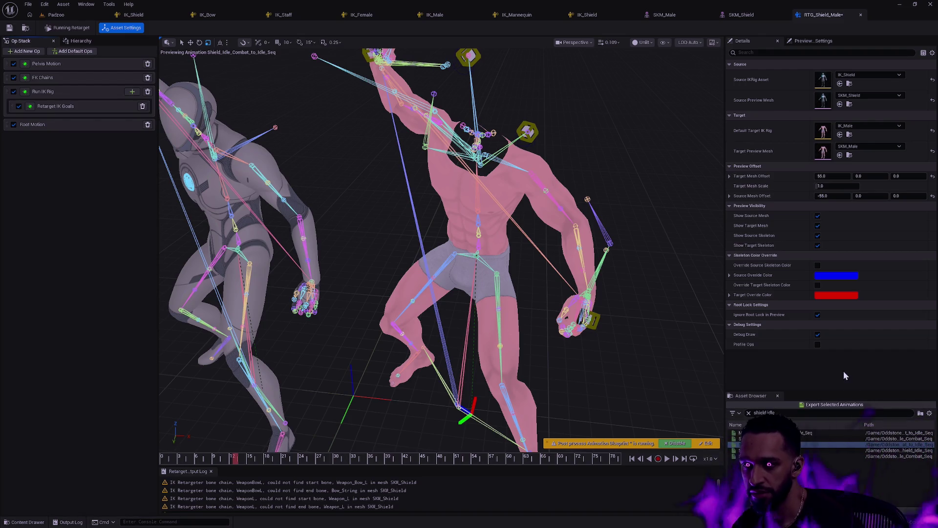
pyautogui.moveTo(497, 233)
pyautogui.mouseDown()
pyautogui.moveTo(492, 210)
pyautogui.moveTo(497, 234)
pyautogui.mouseUp()
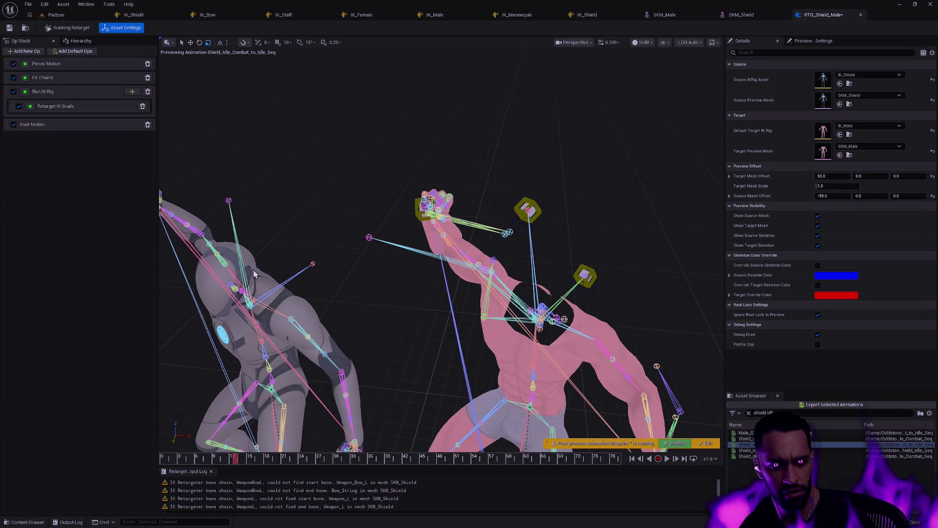
pyautogui.moveTo(485, 457)
pyautogui.mouseDown()
pyautogui.moveTo(628, 465)
pyautogui.moveTo(373, 446)
pyautogui.moveTo(352, 454)
pyautogui.moveTo(397, 448)
pyautogui.moveTo(627, 469)
pyautogui.mouseUp()
pyautogui.scroll(4, 613, 249)
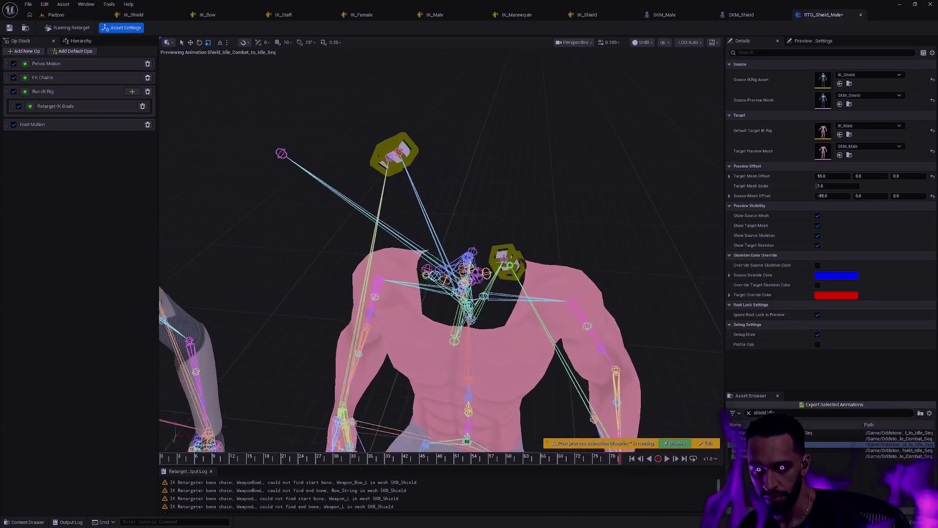
pyautogui.press('f')
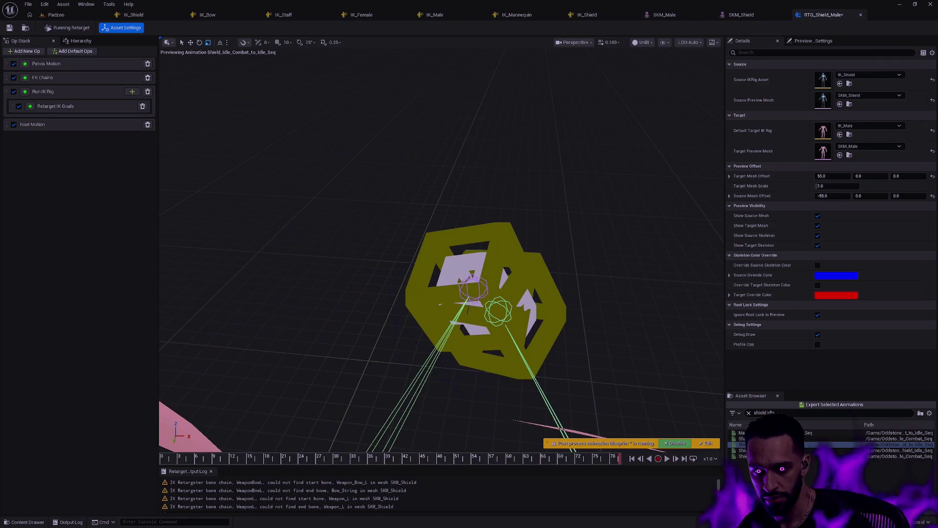
pyautogui.scroll(-5, 441, 251)
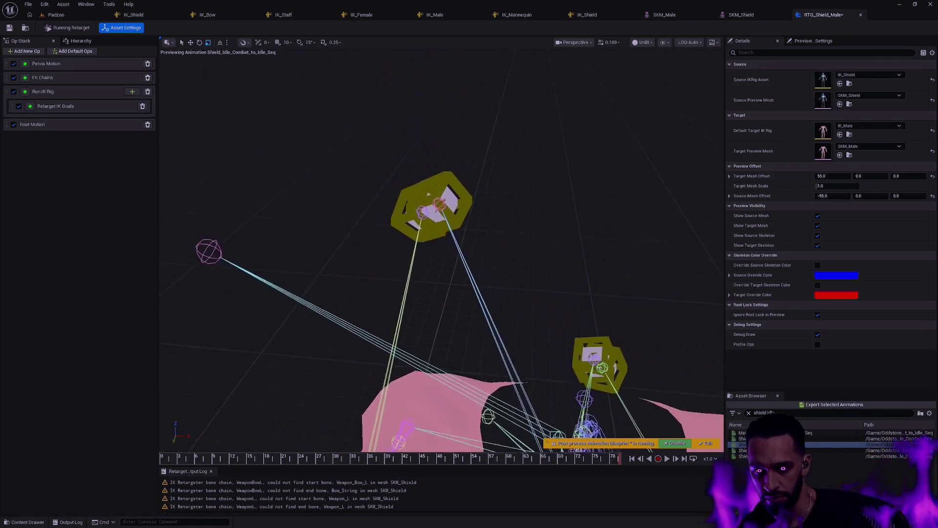
pyautogui.scroll(-5, 562, 312)
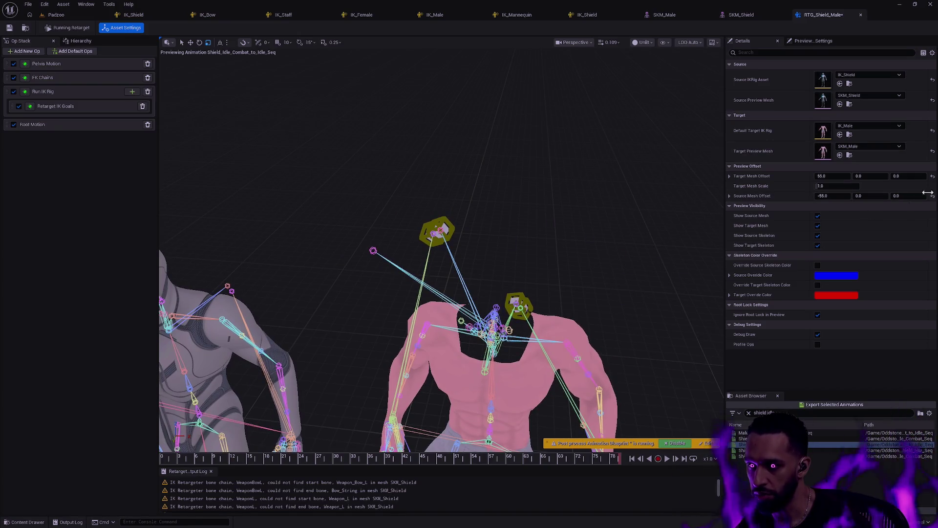
pyautogui.click(932, 177)
# Step: Reset the source mesh offset to 0 and turn off Run IK Rig's goal and goal-bone drawing
pyautogui.click(933, 196)
pyautogui.moveTo(601, 181)
pyautogui.mouseDown()
pyautogui.moveTo(601, 162)
pyautogui.moveTo(583, 177)
pyautogui.mouseUp()
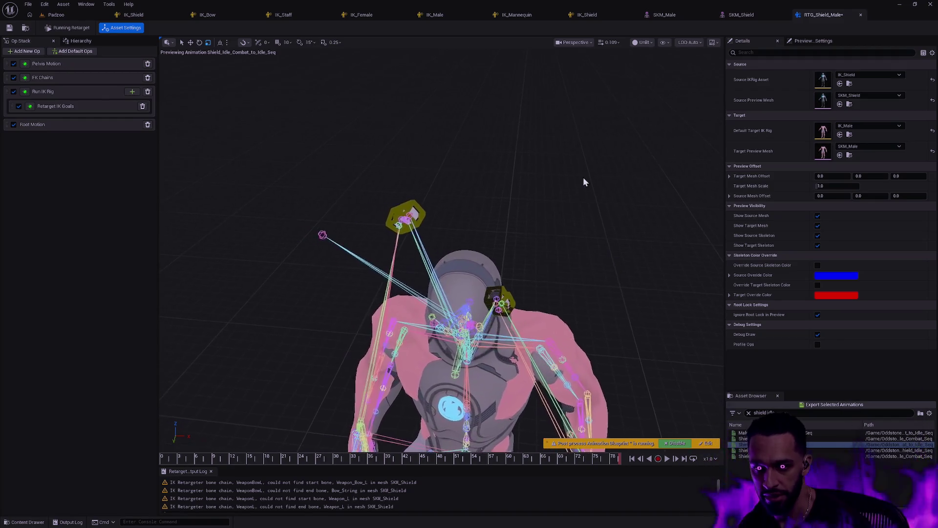
pyautogui.click(54, 124)
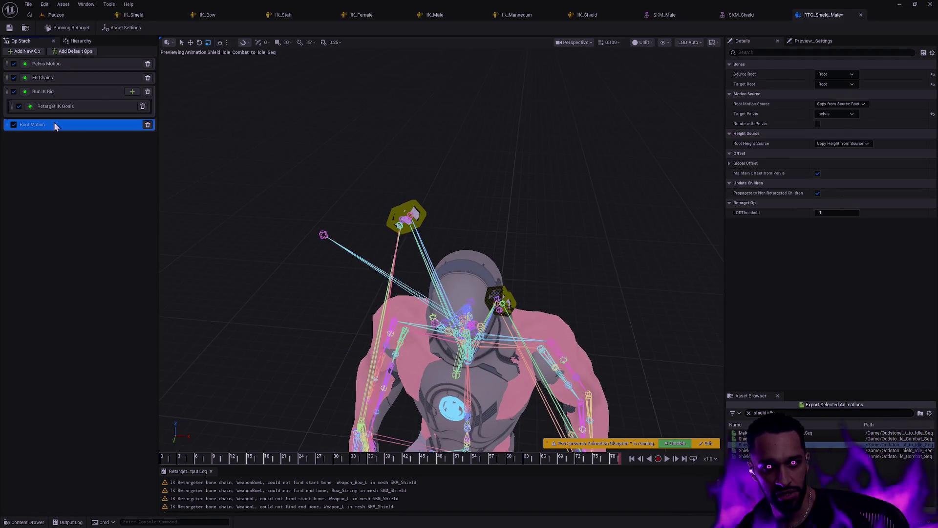
pyautogui.click(63, 96)
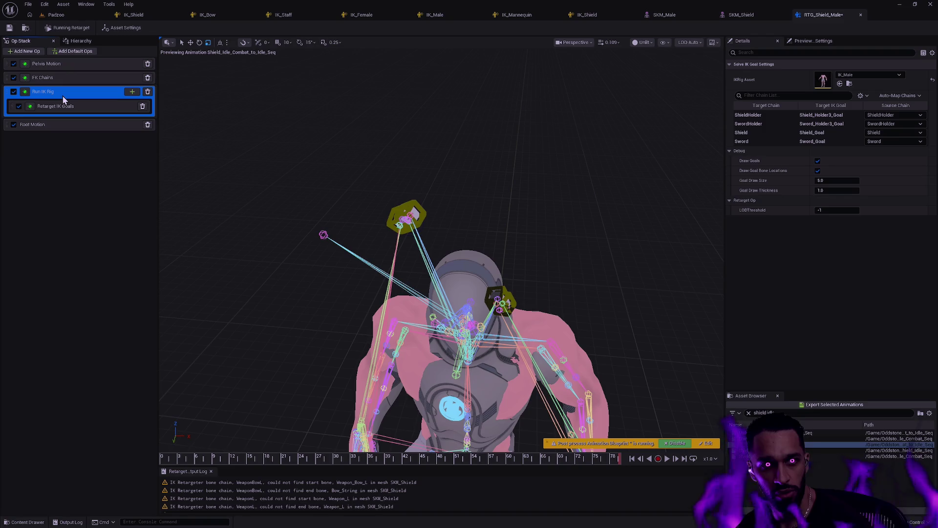
pyautogui.click(817, 161)
pyautogui.click(818, 170)
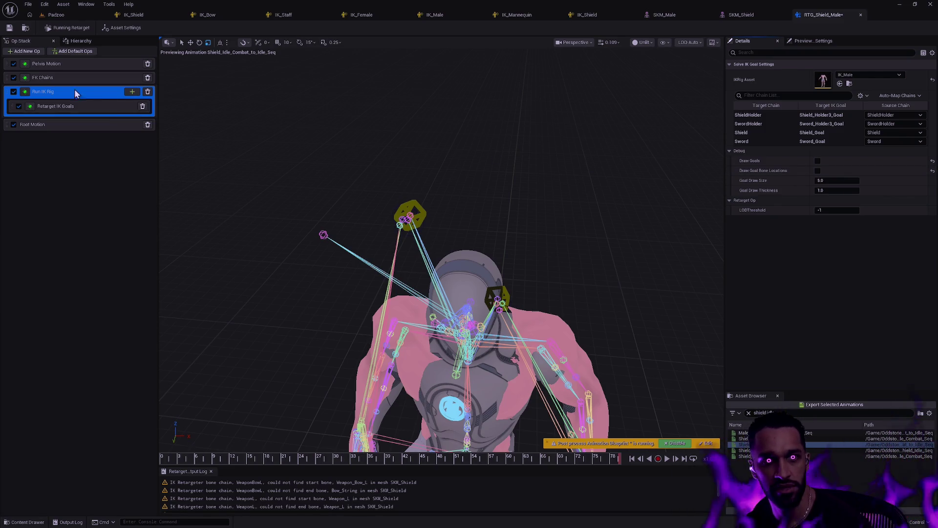
# Step: Turn off Draw Final Goals and Draw Source Locations in the Retarget IK Goals op
pyautogui.click(60, 64)
pyautogui.click(58, 77)
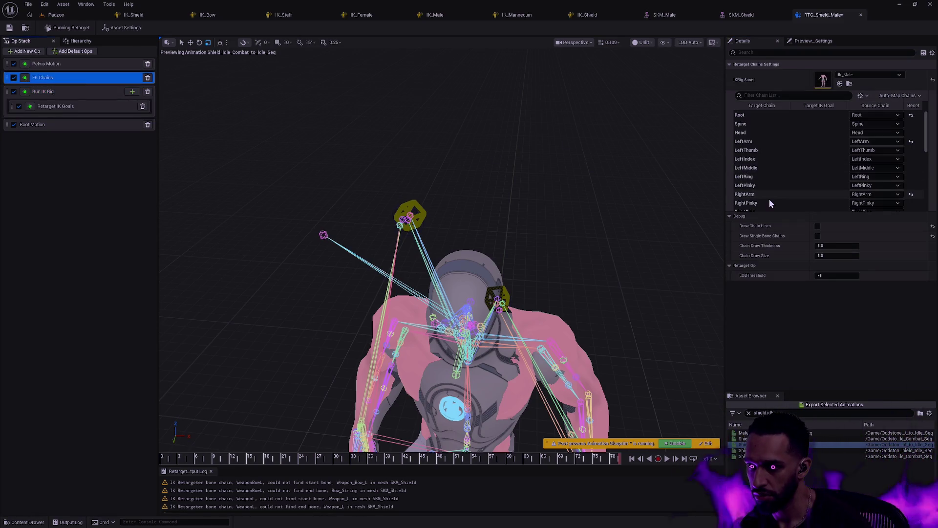
pyautogui.click(655, 92)
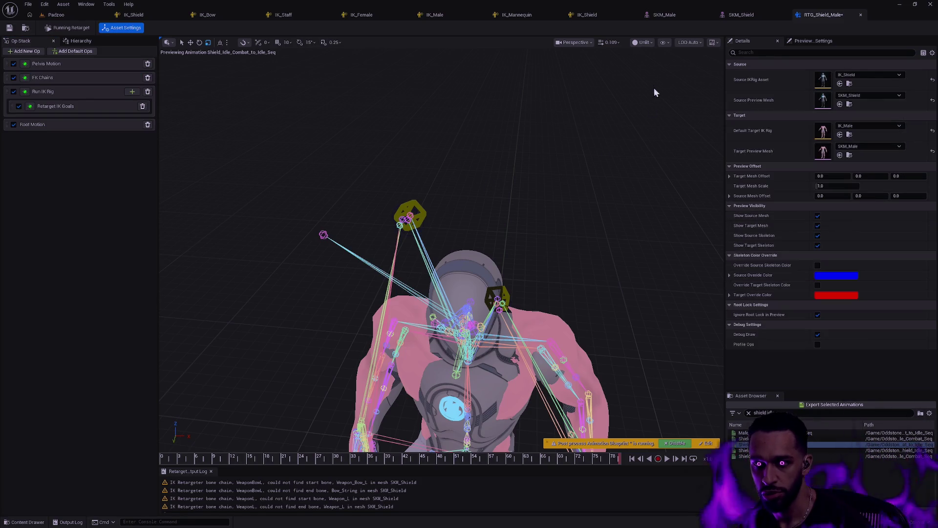
pyautogui.click(90, 108)
pyautogui.click(818, 150)
pyautogui.click(818, 140)
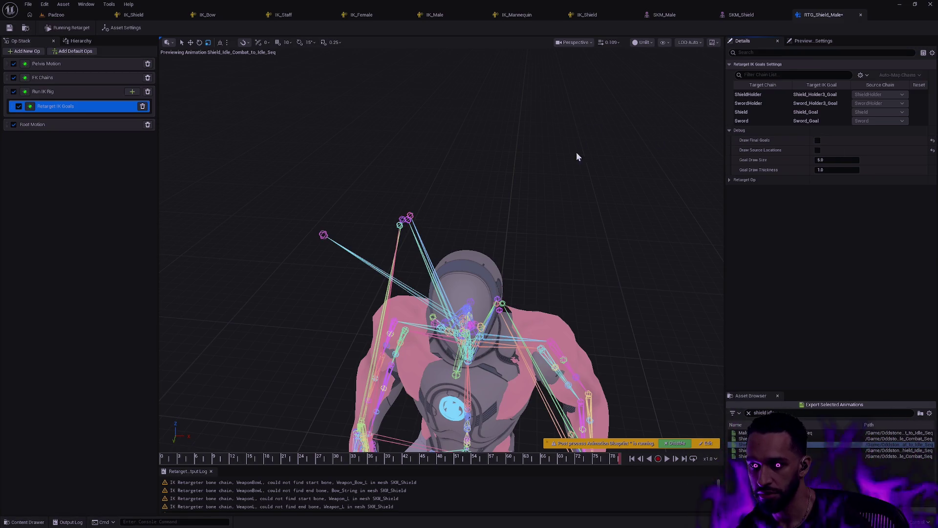
pyautogui.click(516, 146)
pyautogui.click(664, 43)
pyautogui.click(578, 130)
pyautogui.scroll(10, 440, 244)
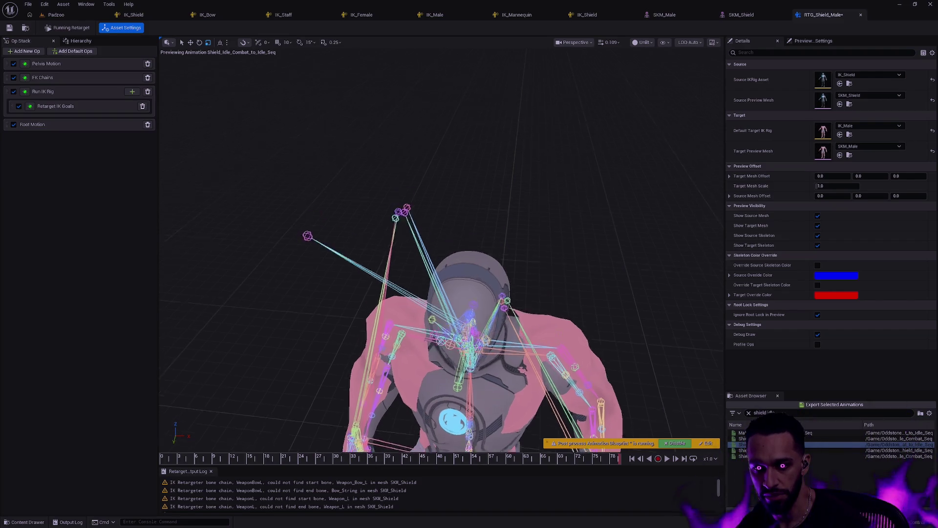
pyautogui.scroll(8, 440, 244)
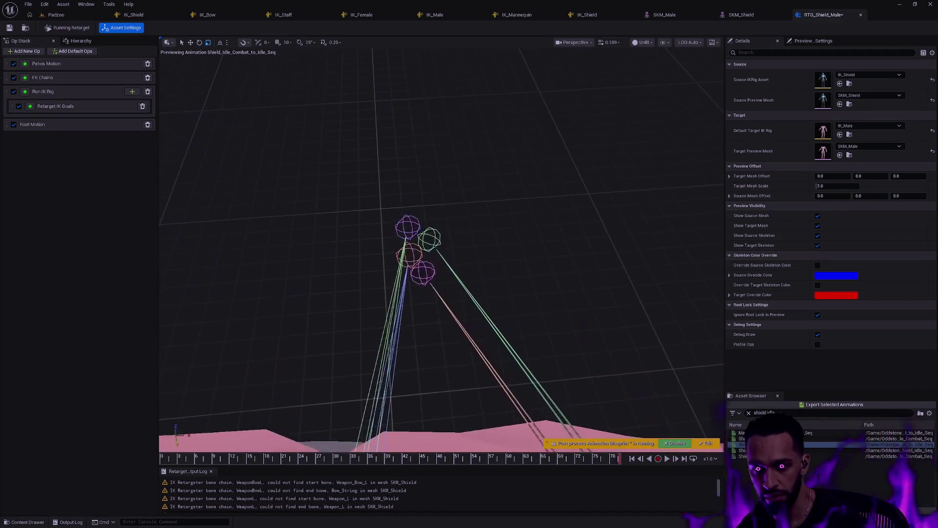
pyautogui.scroll(-8, 440, 244)
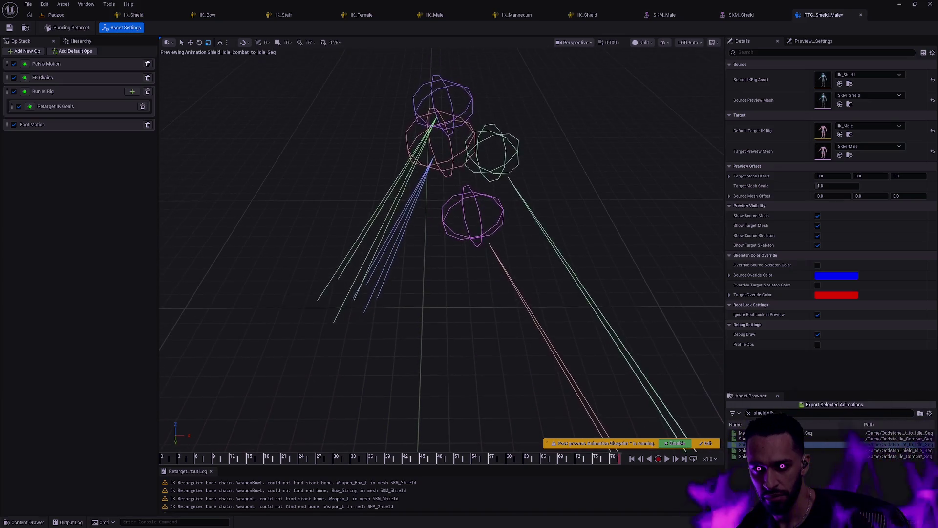
pyautogui.scroll(5, 439, 244)
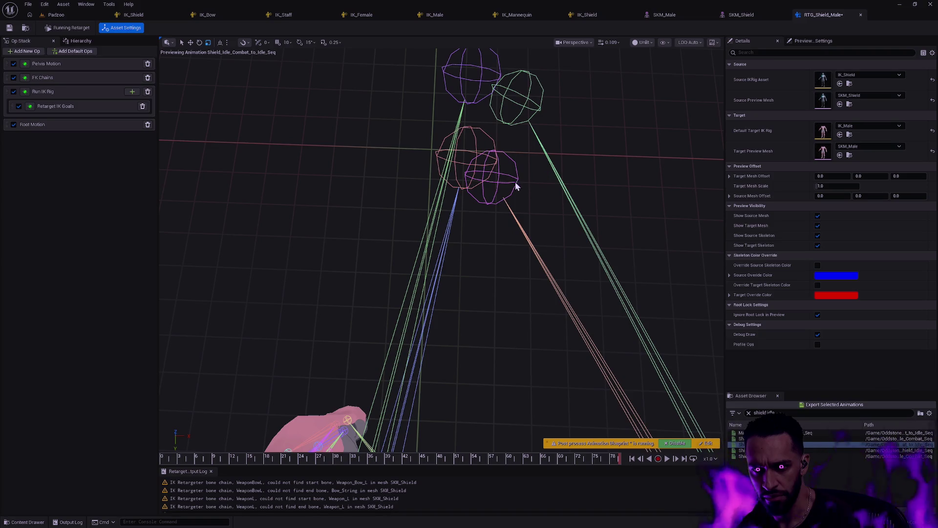
pyautogui.moveTo(514, 184)
pyautogui.mouseDown()
pyautogui.moveTo(567, 183)
pyautogui.moveTo(537, 200)
pyautogui.moveTo(502, 193)
pyautogui.moveTo(524, 180)
pyautogui.mouseUp()
pyautogui.moveTo(537, 244)
pyautogui.mouseDown()
pyautogui.moveTo(522, 245)
pyautogui.moveTo(541, 244)
pyautogui.mouseUp()
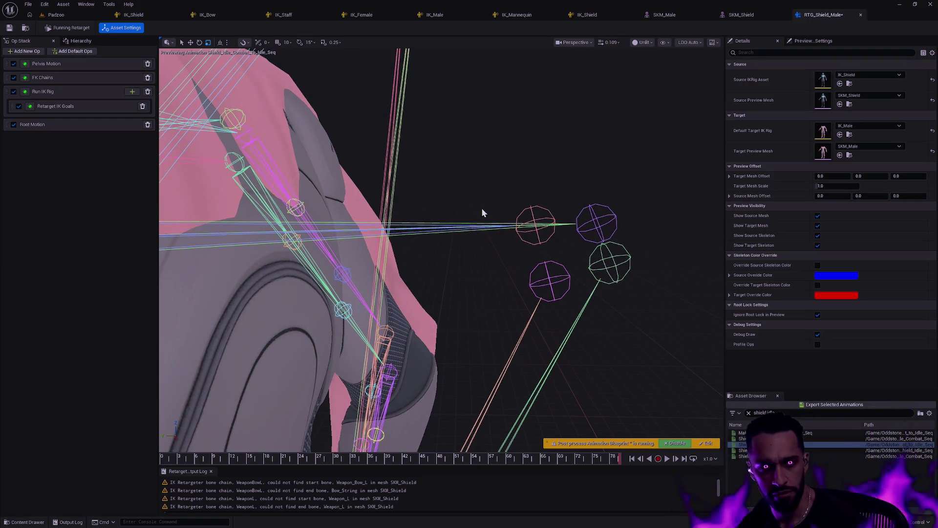
pyautogui.click(78, 40)
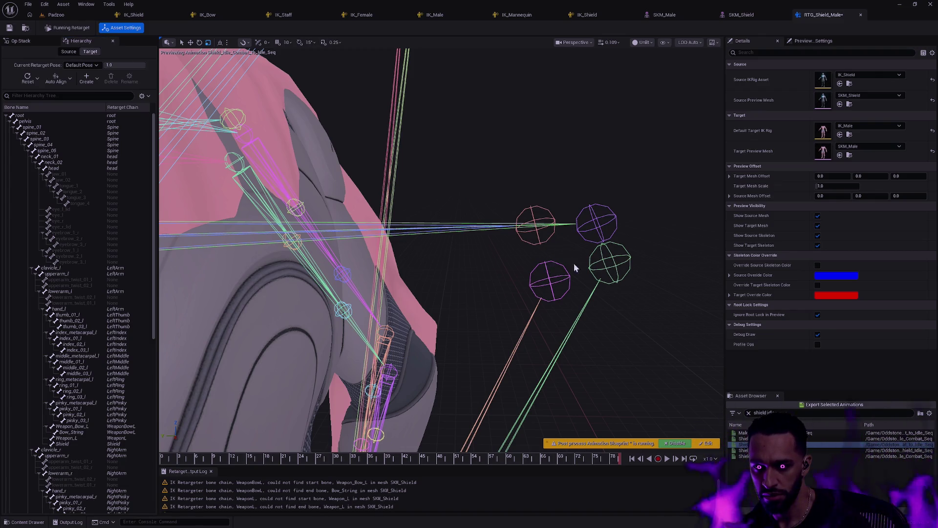
pyautogui.click(612, 231)
pyautogui.click(623, 258)
pyautogui.click(624, 262)
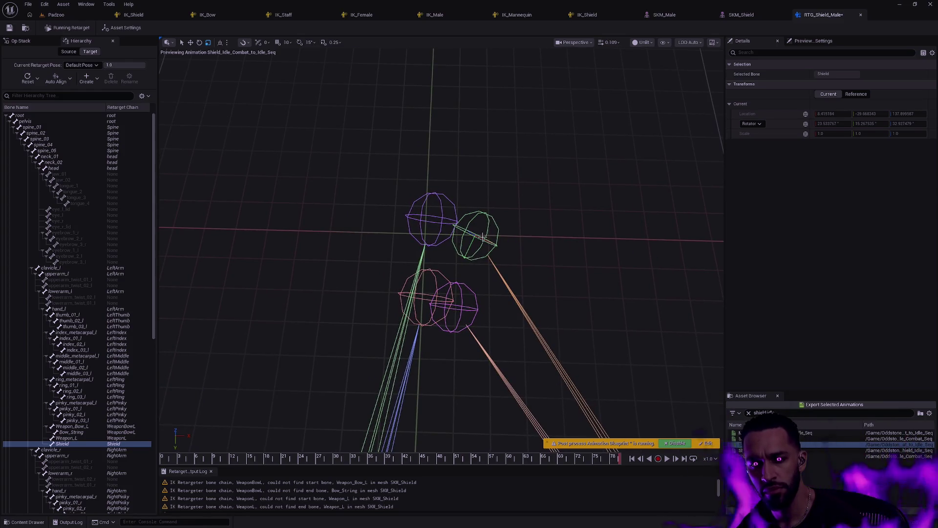
pyautogui.click(69, 52)
pyautogui.click(474, 310)
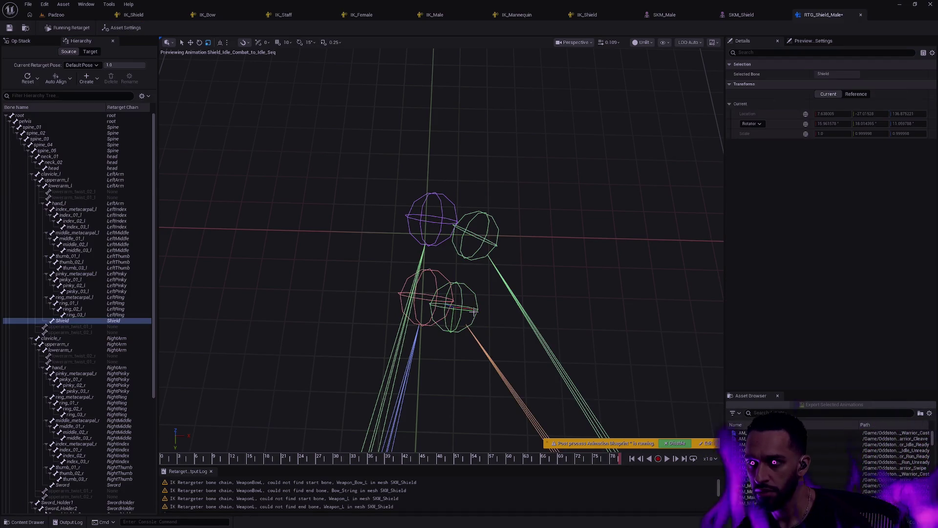
pyautogui.click(533, 296)
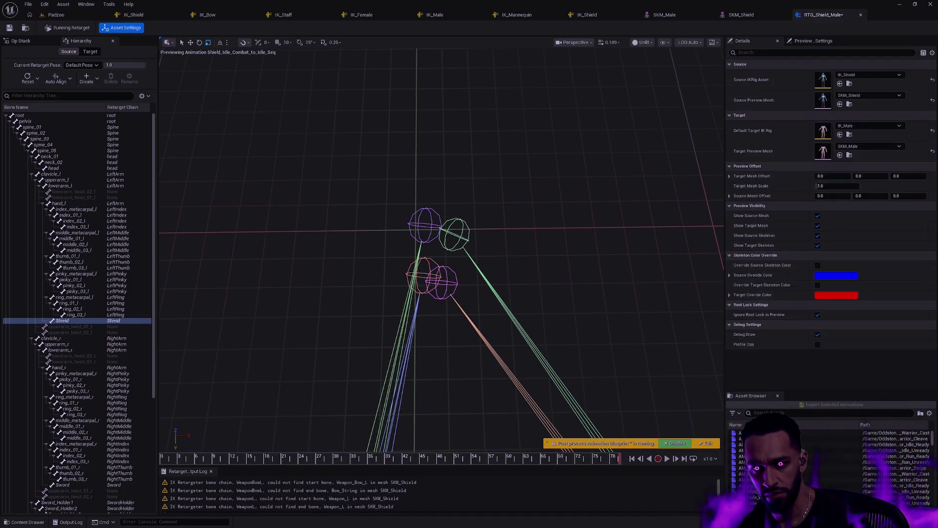
pyautogui.click(20, 42)
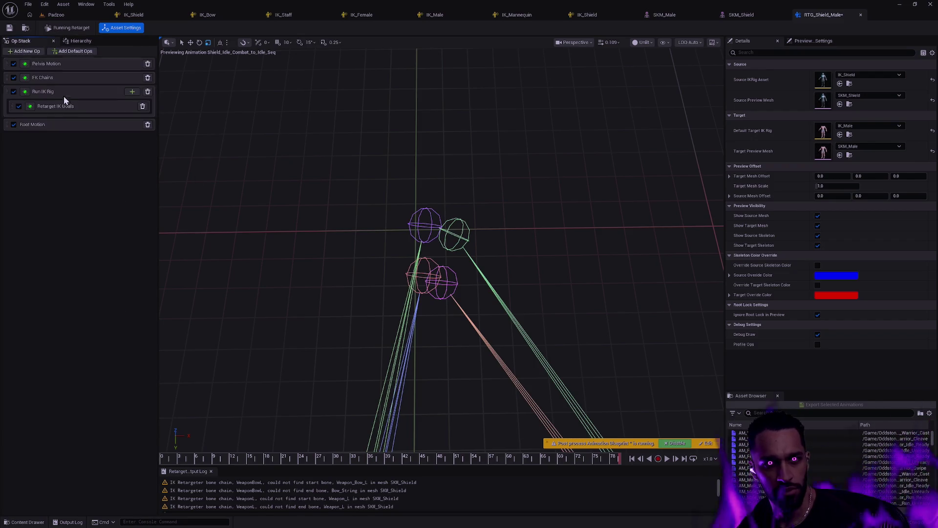
# Step: Toggle Retarget IK Goals off and back on, disable Run IK Rig, and show its goal settings
pyautogui.click(19, 106)
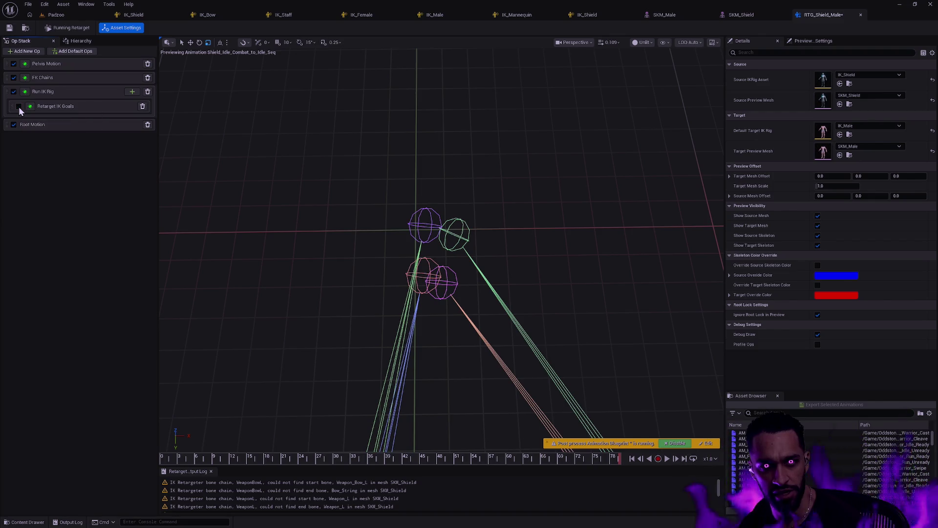
pyautogui.click(18, 106)
pyautogui.click(14, 92)
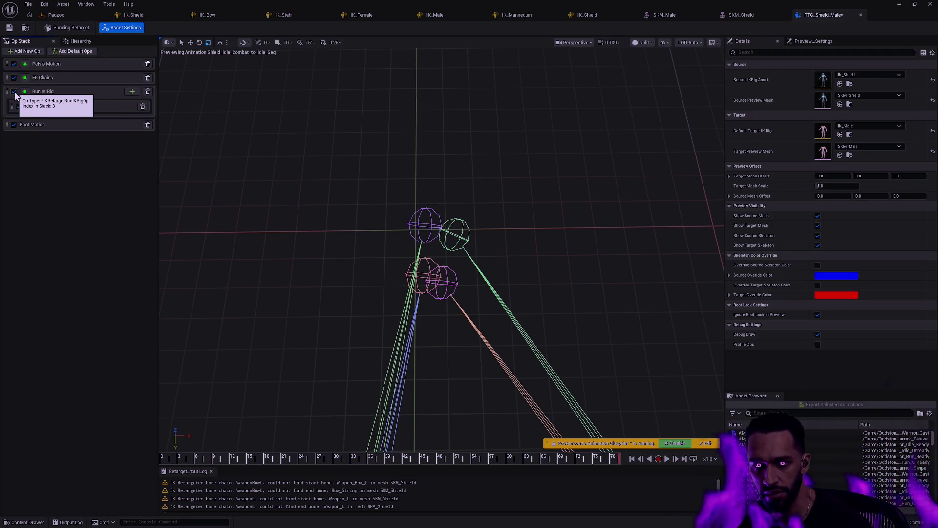
pyautogui.click(69, 92)
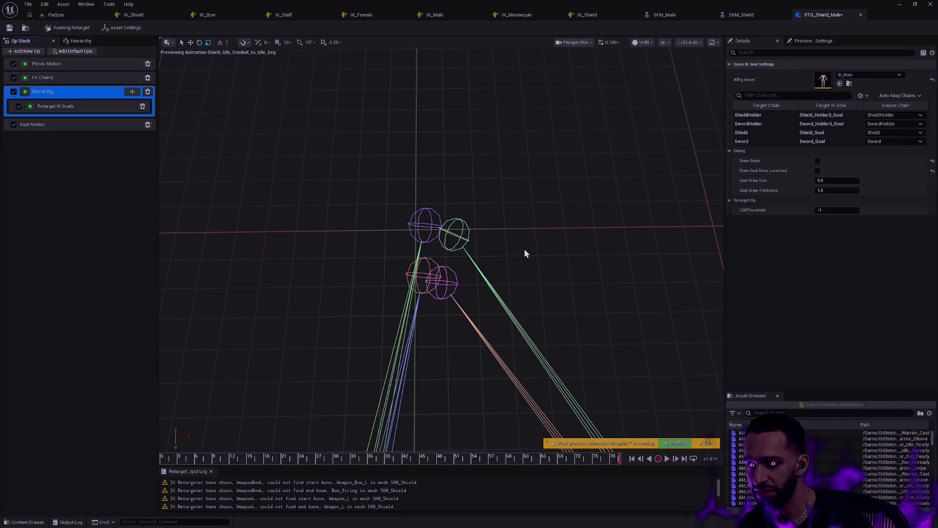
pyautogui.moveTo(523, 254); pyautogui.dragTo(523, 267)
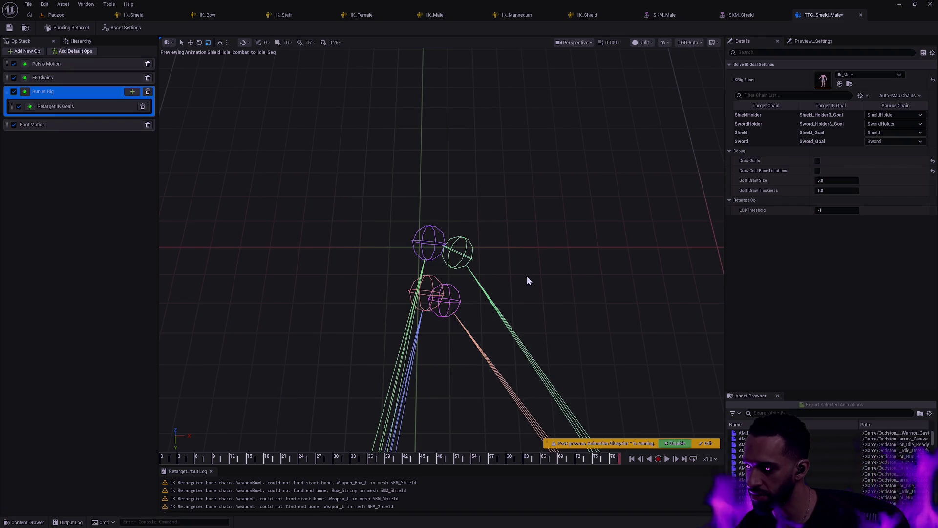
pyautogui.moveTo(524, 277)
pyautogui.mouseDown()
pyautogui.moveTo(493, 281)
pyautogui.moveTo(517, 277)
pyautogui.mouseUp()
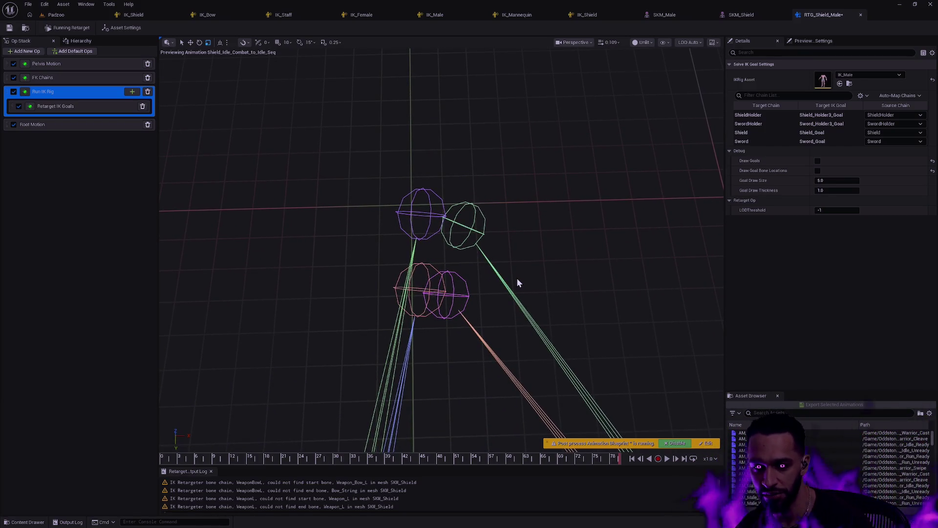
pyautogui.moveTo(521, 266)
pyautogui.mouseDown()
pyautogui.moveTo(510, 274)
pyautogui.moveTo(516, 265)
pyautogui.mouseUp()
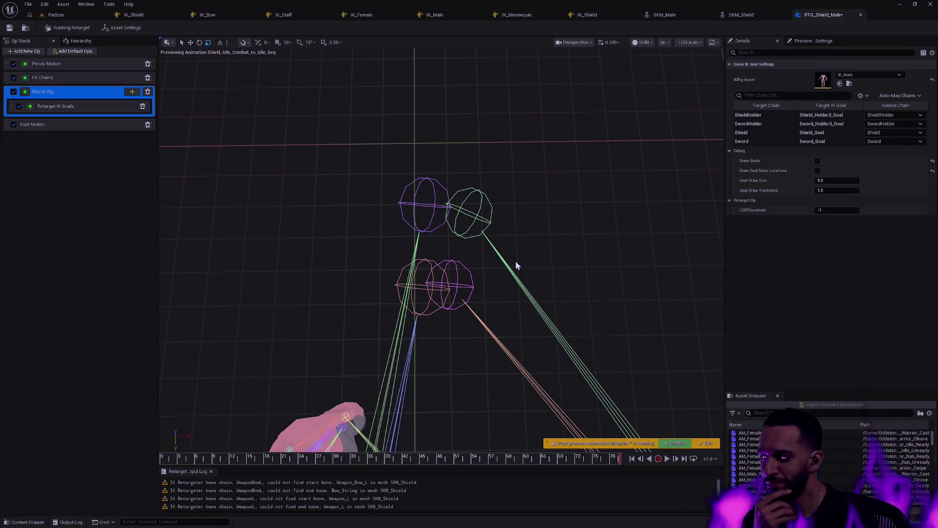
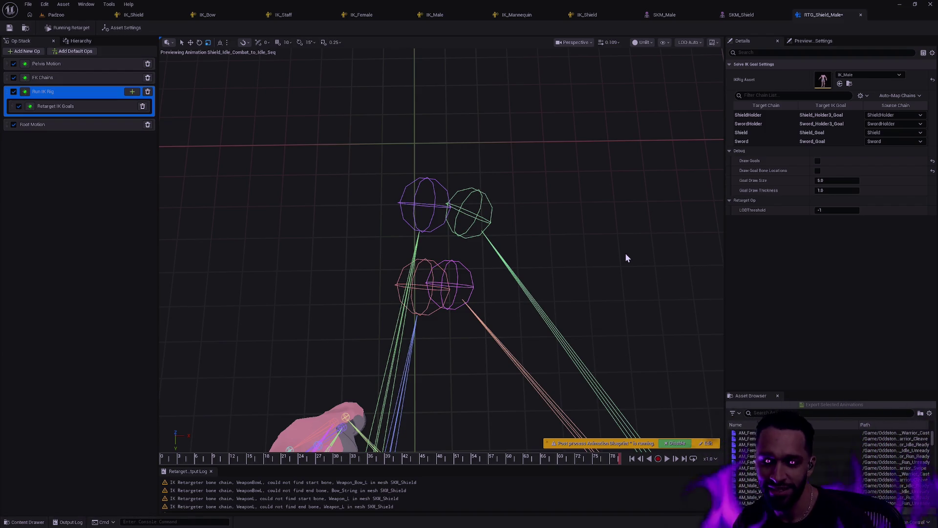
# Step: Compare the Retarget IK Goals mapping with Run IK Rig's goal settings for ShieldHolder, SwordHolder, Shield and Sword
pyautogui.click(616, 248)
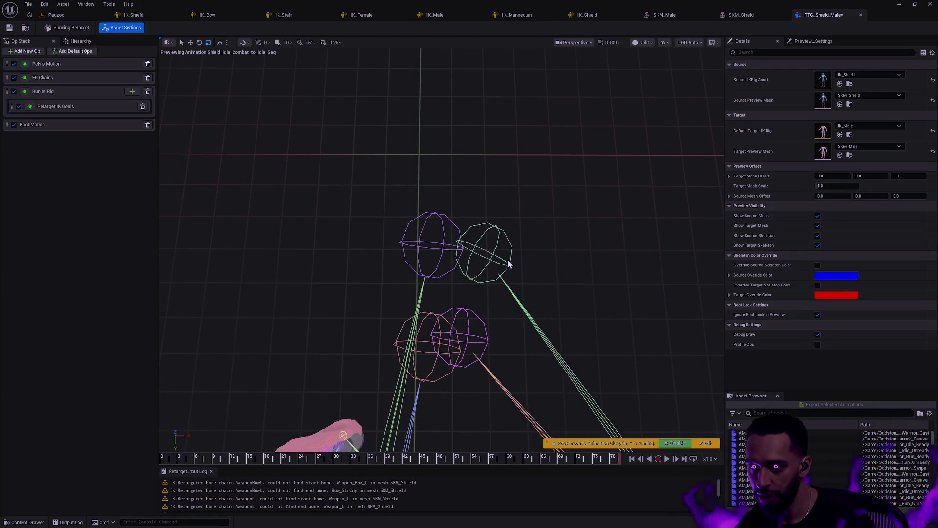
pyautogui.click(85, 112)
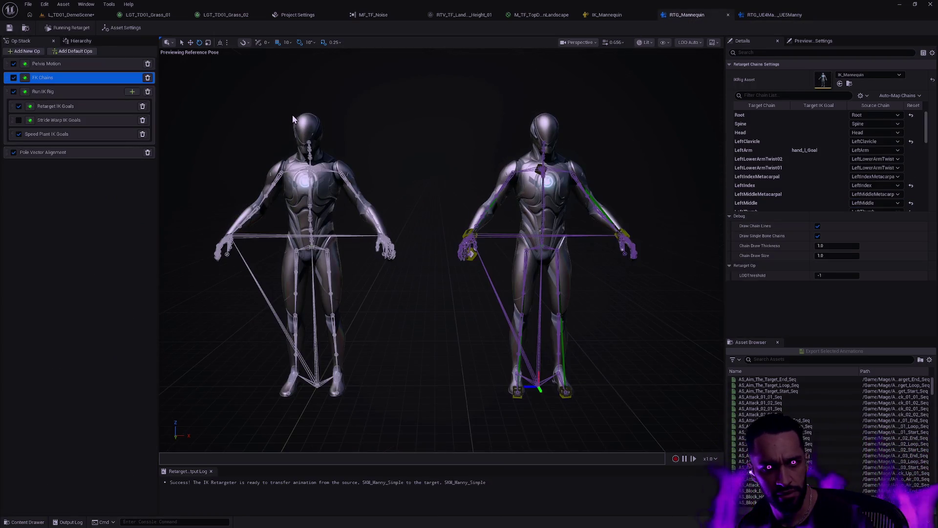
pyautogui.click(75, 106)
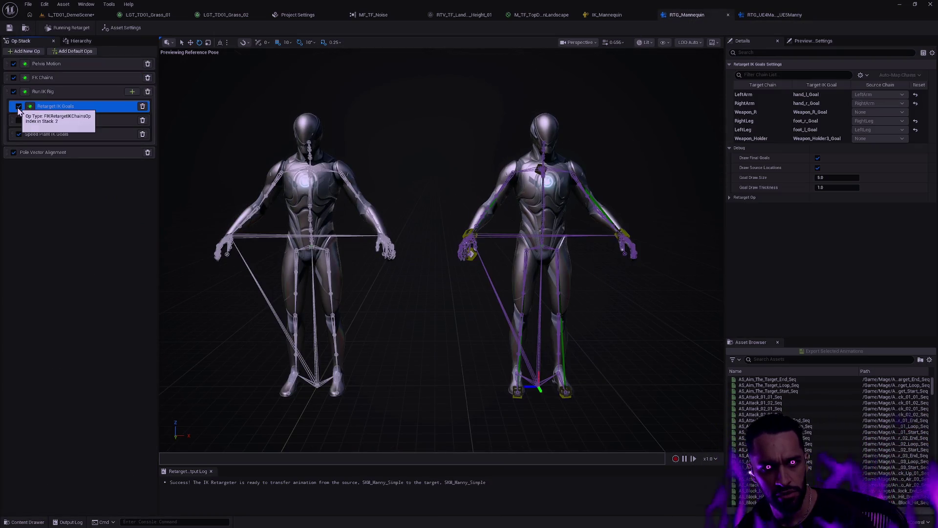
pyautogui.click(73, 92)
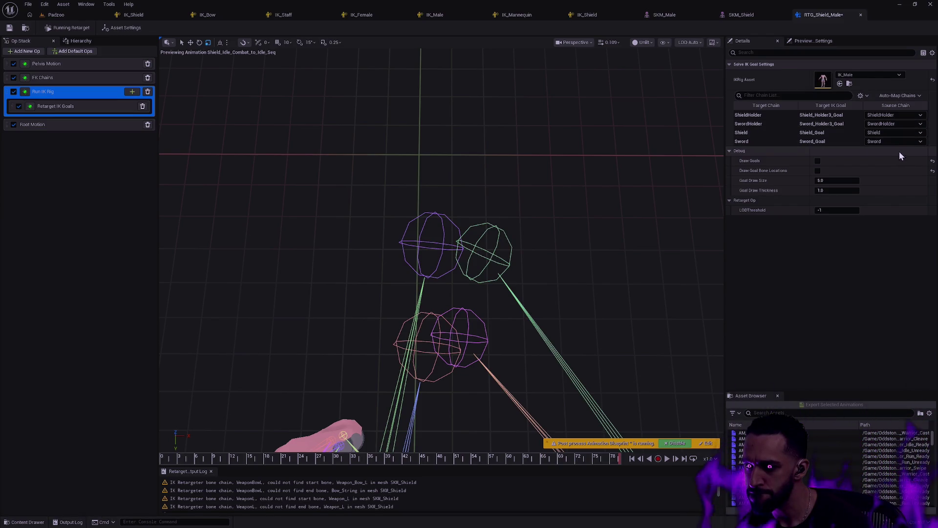
# Step: Compare the two IK ops, then disable the post-process Animation Blueprint from Asset Settings
pyautogui.click(88, 108)
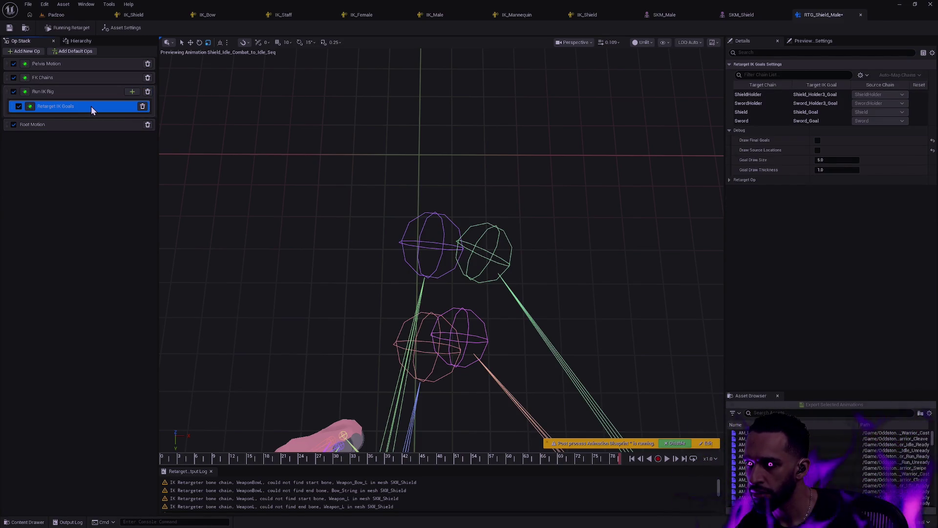
pyautogui.click(94, 93)
pyautogui.click(89, 103)
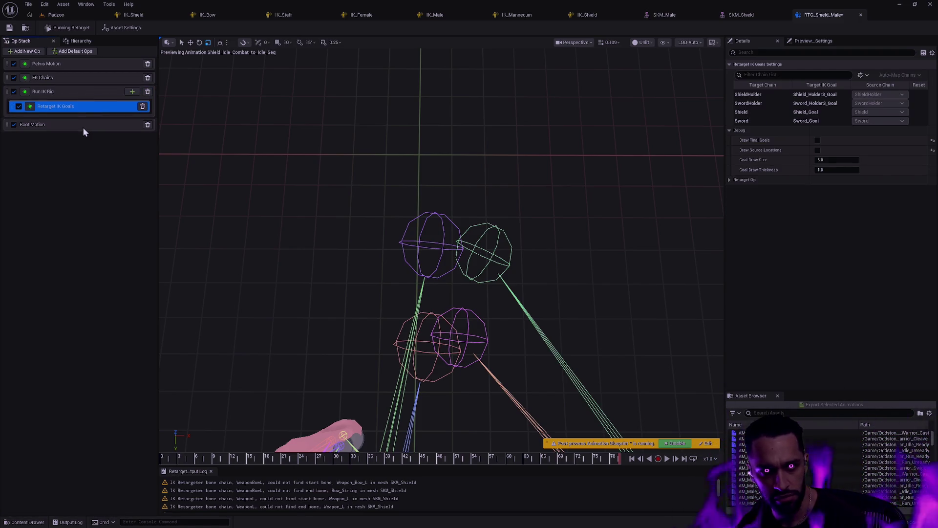
pyautogui.click(90, 139)
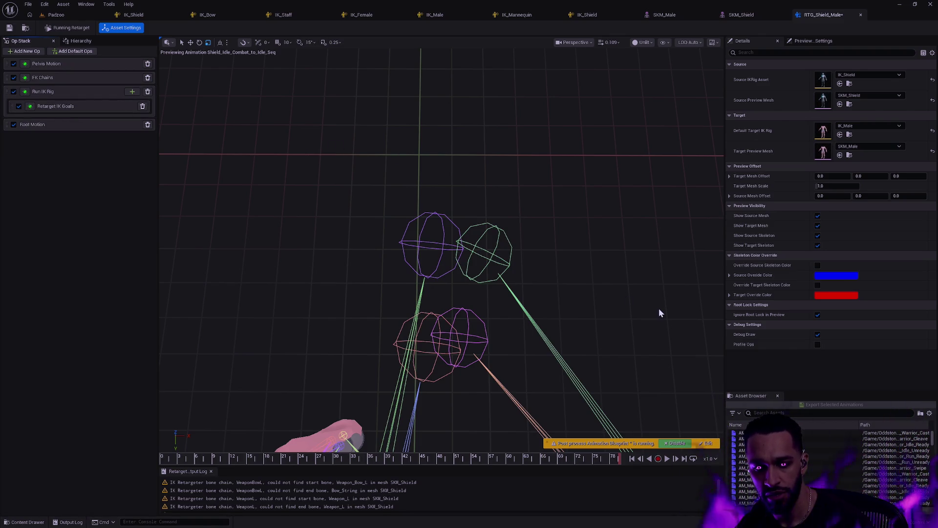
pyautogui.click(676, 443)
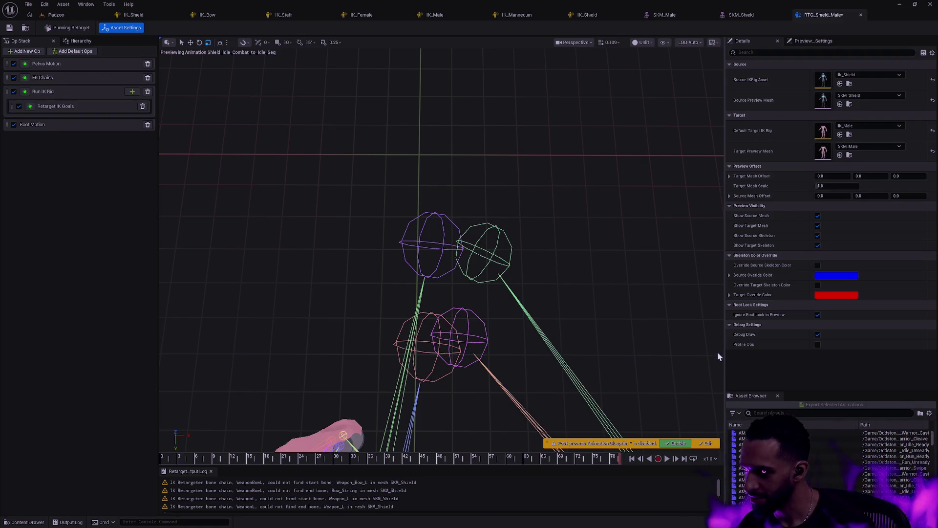
pyautogui.moveTo(367, 142)
pyautogui.mouseDown()
pyautogui.moveTo(372, 127)
pyautogui.moveTo(362, 146)
pyautogui.mouseUp()
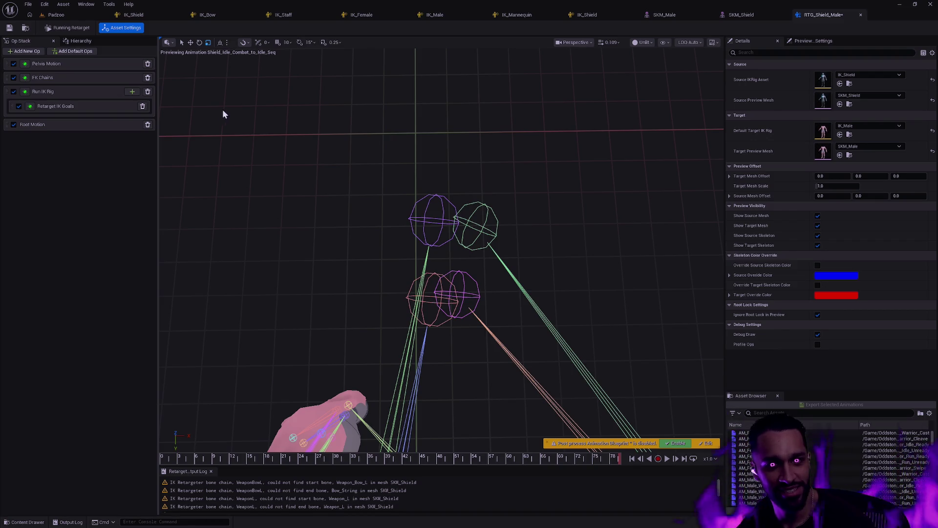
# Step: Recheck Run IK Rig against Retarget IK Goals settings and step the shield idle preview to frame 76
pyautogui.doubleClick(64, 92)
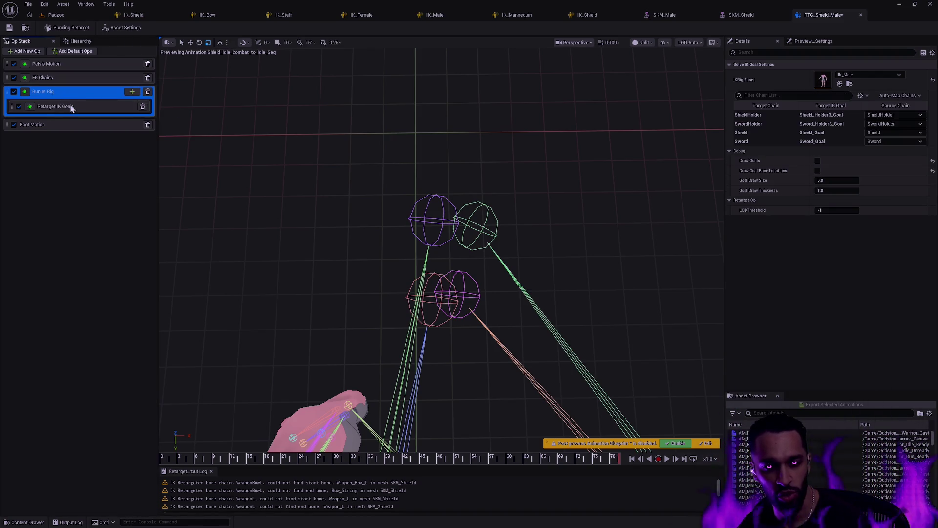
pyautogui.click(78, 101)
pyautogui.click(83, 92)
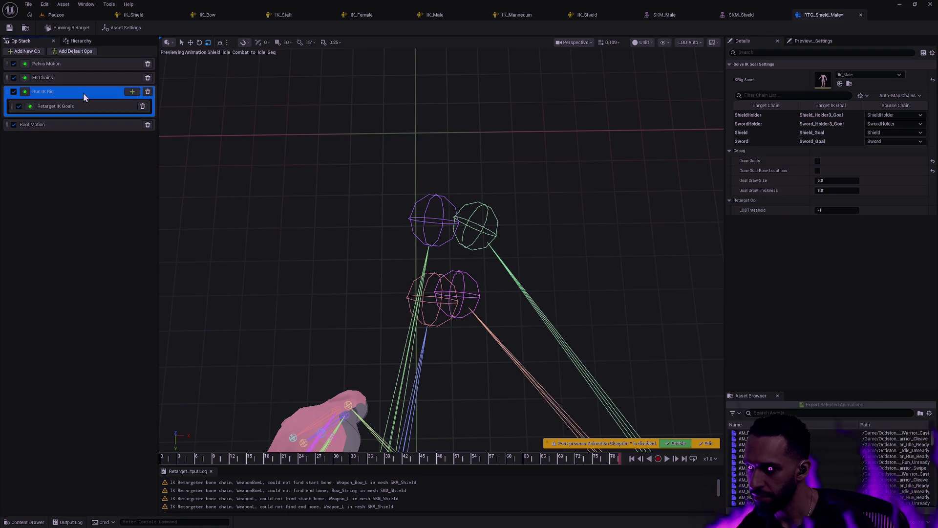
pyautogui.click(83, 104)
pyautogui.click(83, 94)
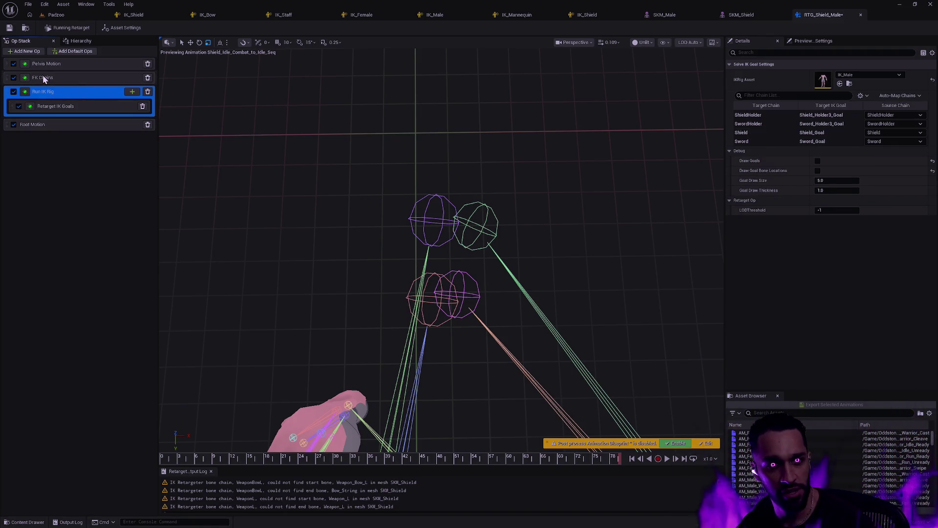
pyautogui.moveTo(511, 189); pyautogui.dragTo(564, 215)
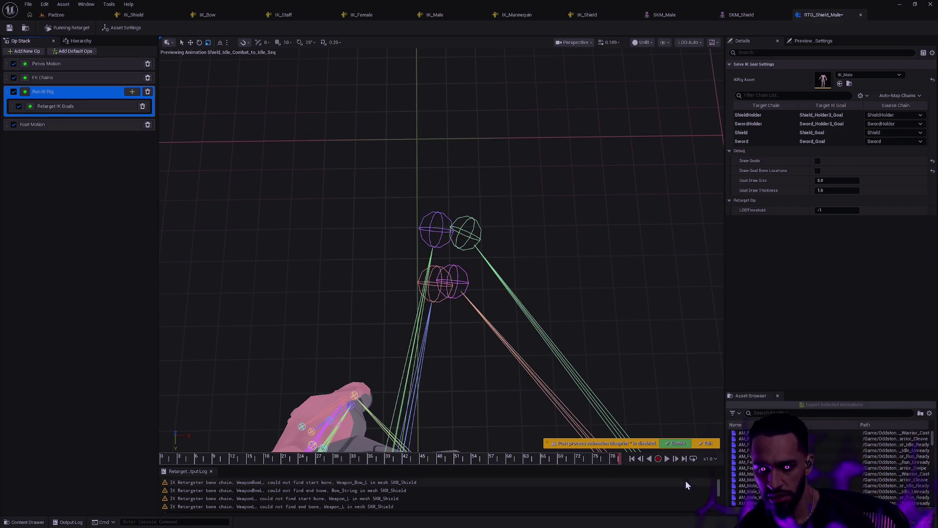
pyautogui.moveTo(614, 458)
pyautogui.mouseDown()
pyautogui.moveTo(562, 457)
pyautogui.moveTo(619, 455)
pyautogui.mouseUp()
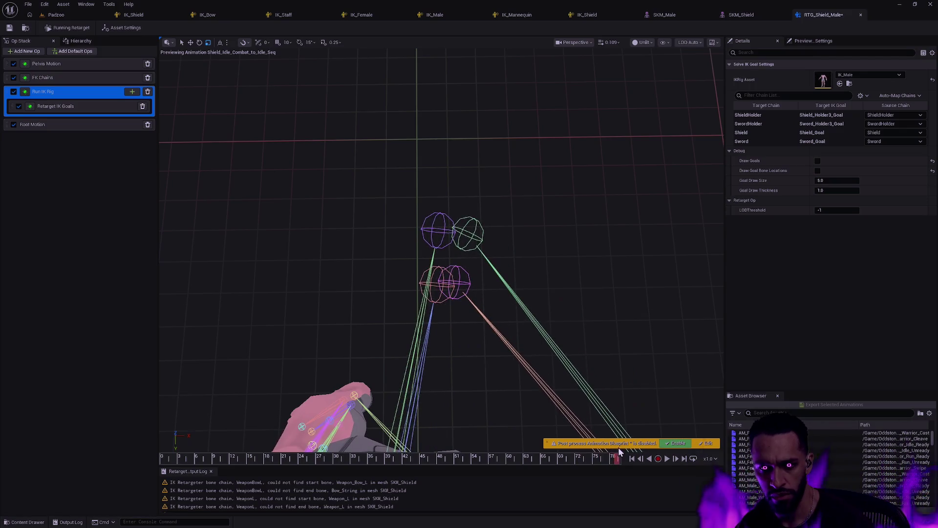
# Step: Toggle Run IK Rig off while scrubbing, turn it back on, and open the IK_Shield rig
pyautogui.click(14, 91)
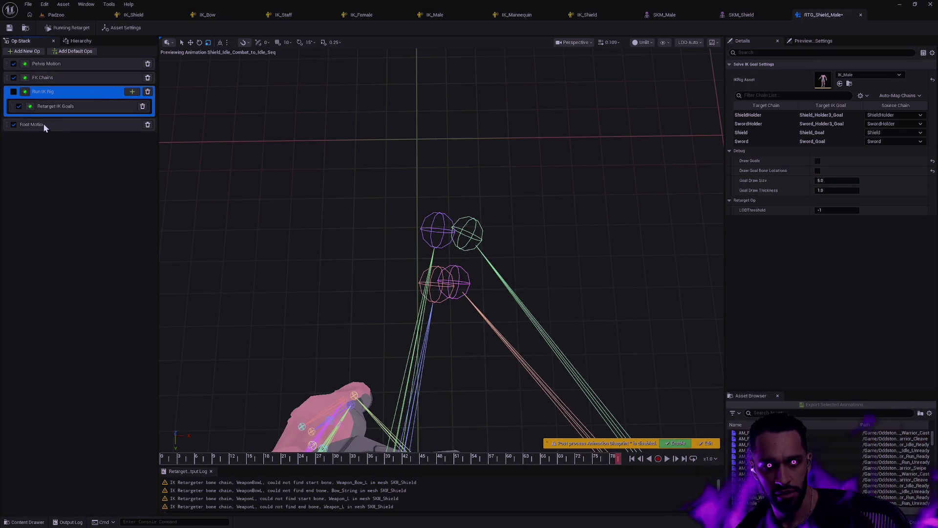
pyautogui.moveTo(618, 457)
pyautogui.mouseDown()
pyautogui.moveTo(582, 458)
pyautogui.moveTo(649, 458)
pyautogui.mouseUp()
pyautogui.click(13, 91)
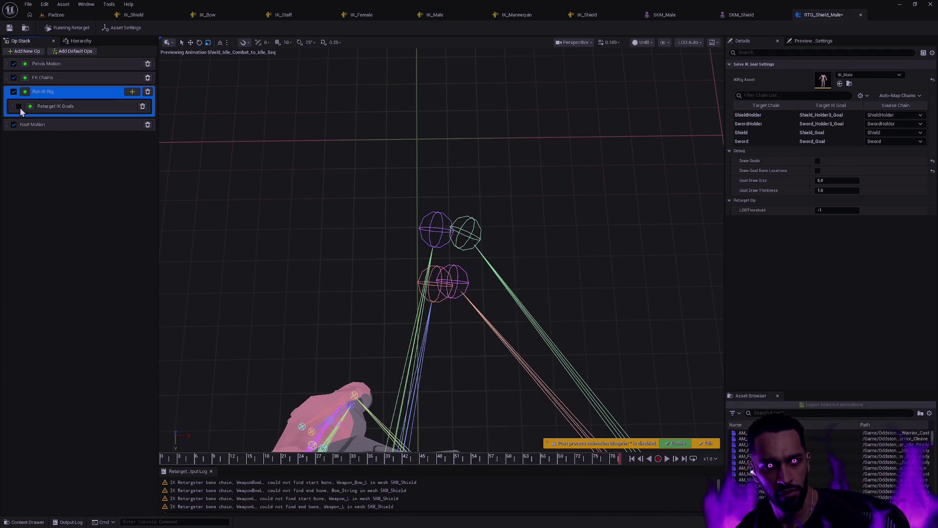
pyautogui.click(128, 14)
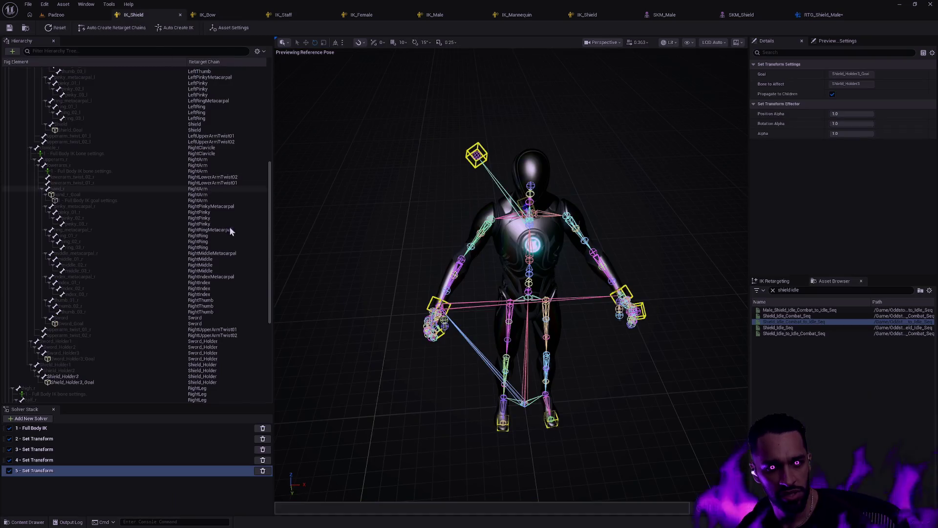
# Step: Inspect IK_Shield's hand_r_Goal and Shield_Holder3_Goal, then IK_Male's Sword_Goal from a front view
pyautogui.click(93, 195)
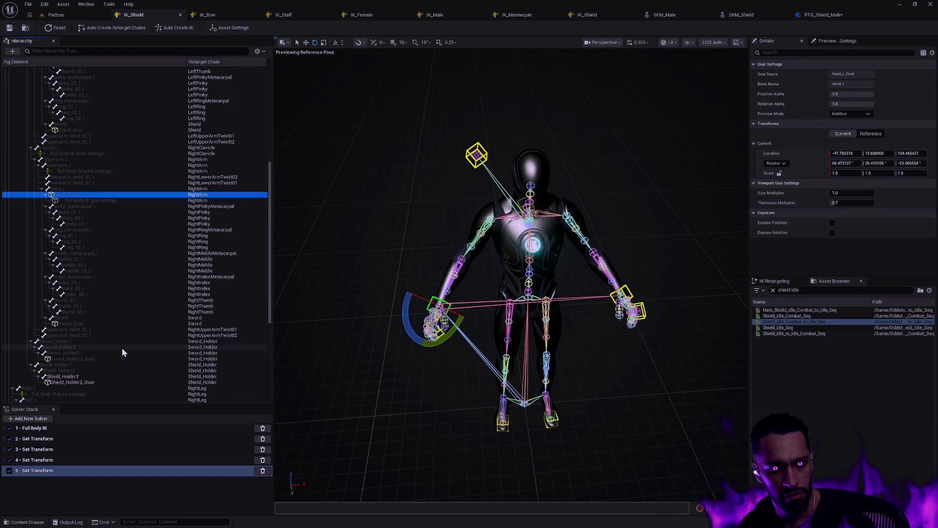
pyautogui.click(96, 384)
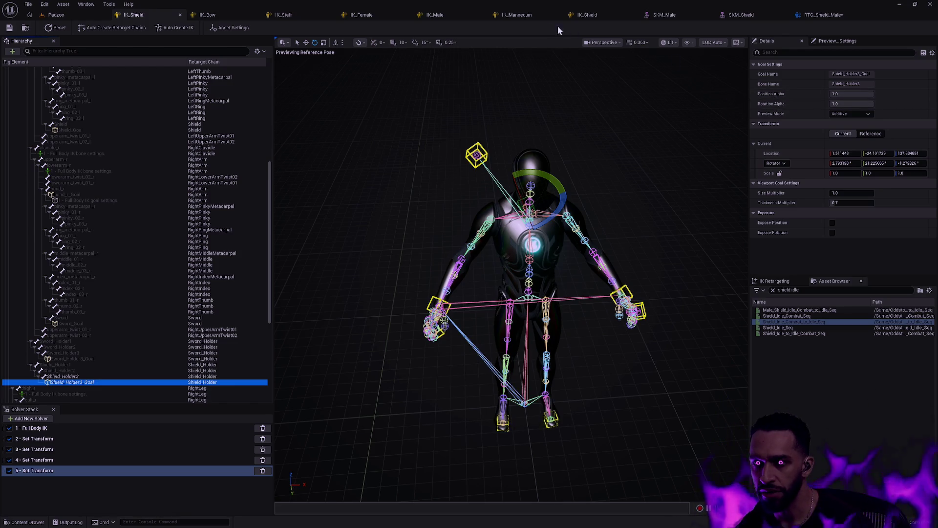
pyautogui.click(442, 17)
pyautogui.moveTo(577, 169); pyautogui.dragTo(518, 169)
pyautogui.click(98, 293)
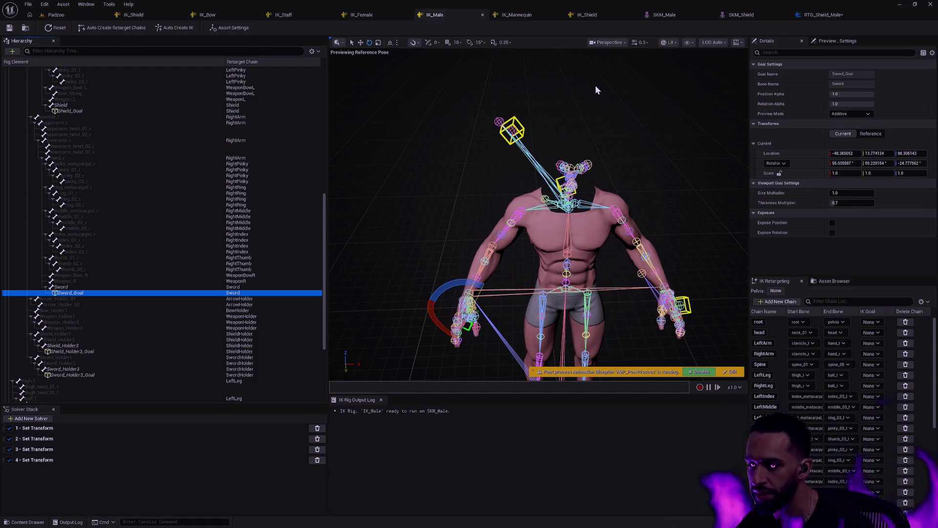
# Step: Keep IK_Male's Sword_Goal preview mode at Additive and view its preview mesh settings
pyautogui.click(149, 16)
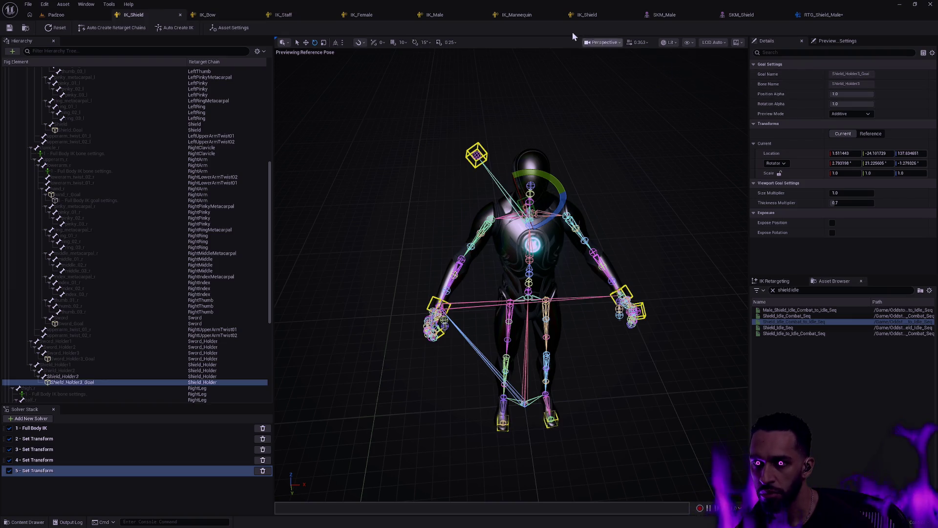
pyautogui.click(432, 15)
pyautogui.click(868, 114)
pyautogui.click(840, 121)
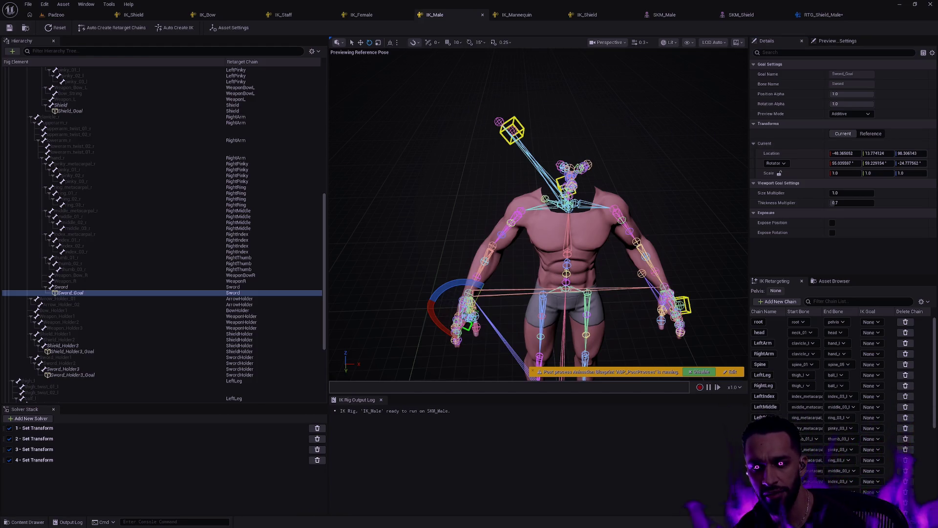
pyautogui.click(614, 111)
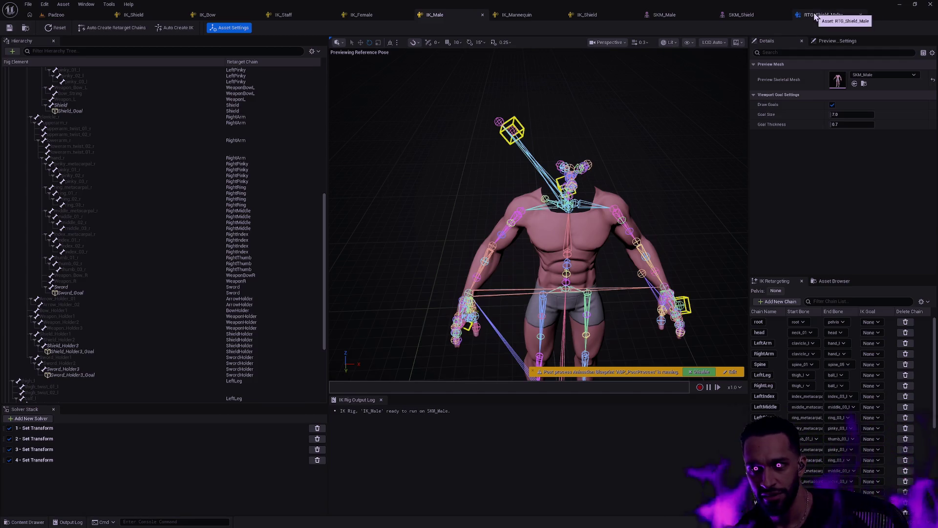
# Step: Save RTG_Shield_Male and review the FK Chains mapping and Run IK Rig goal settings
pyautogui.click(815, 17)
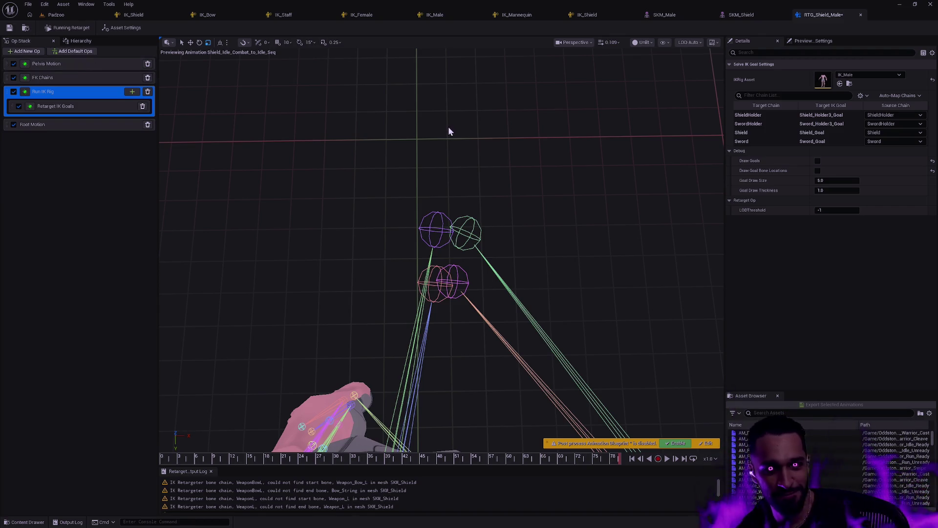
pyautogui.click(10, 28)
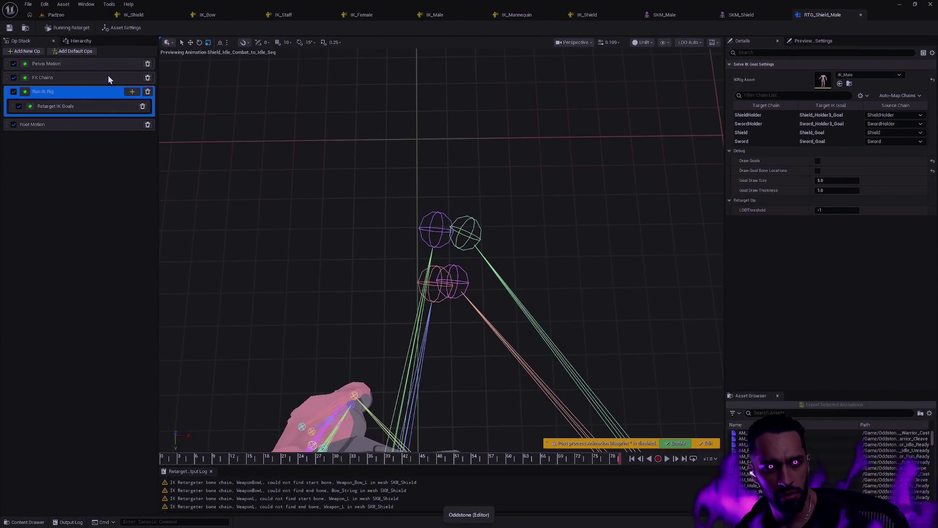
pyautogui.click(80, 77)
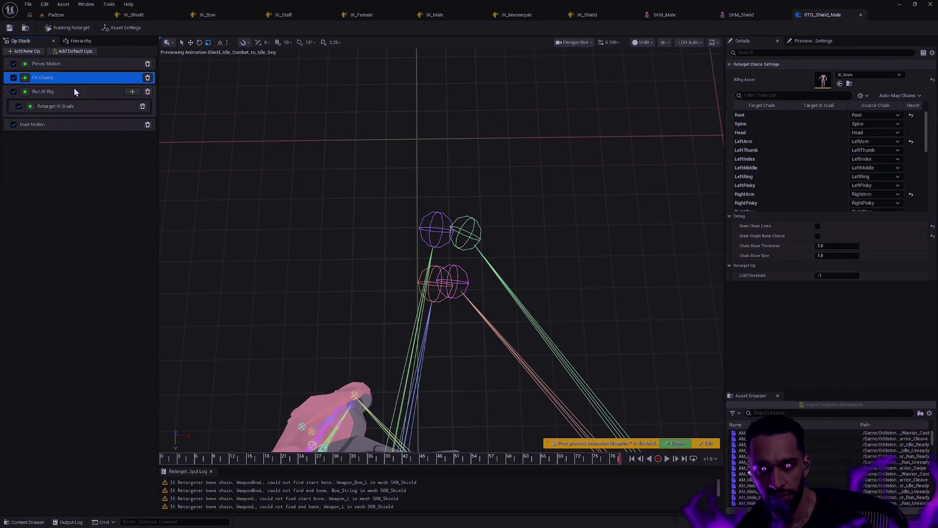
pyautogui.click(74, 92)
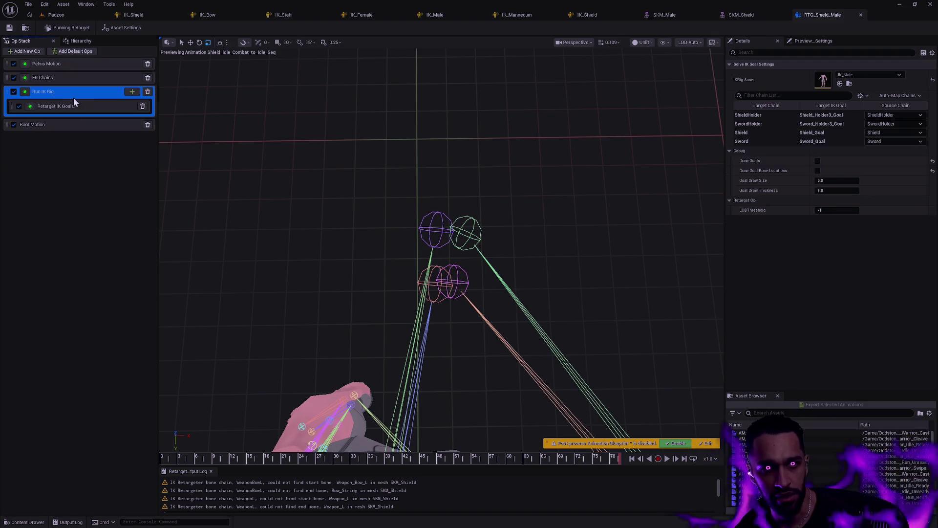
# Step: Turn on Draw Goal Bone Locations and leave Draw Goals unchecked in Run IK Rig's Debug settings
pyautogui.click(817, 160)
pyautogui.click(817, 170)
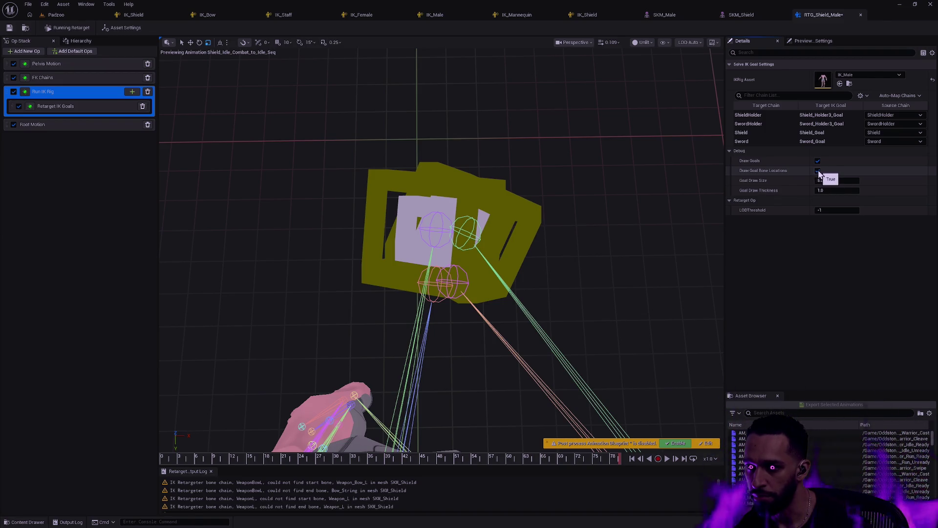
pyautogui.click(818, 161)
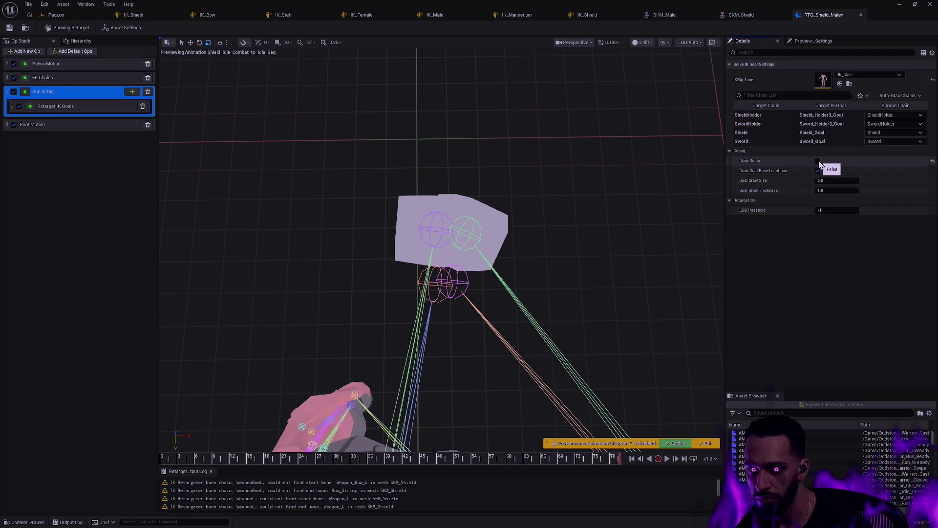
pyautogui.click(818, 161)
pyautogui.click(818, 161)
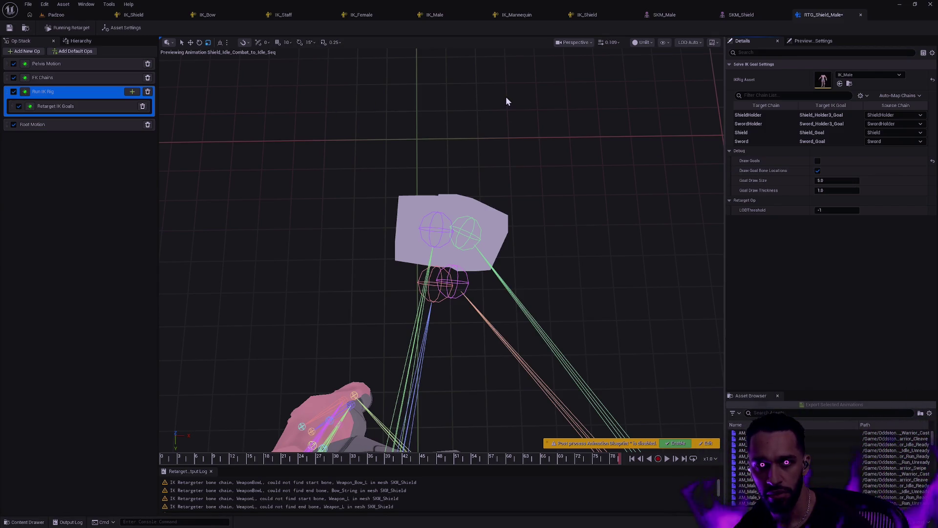
# Step: Save the retargeter and browse the target skeleton's bone Hierarchy
pyautogui.click(13, 28)
pyautogui.click(82, 42)
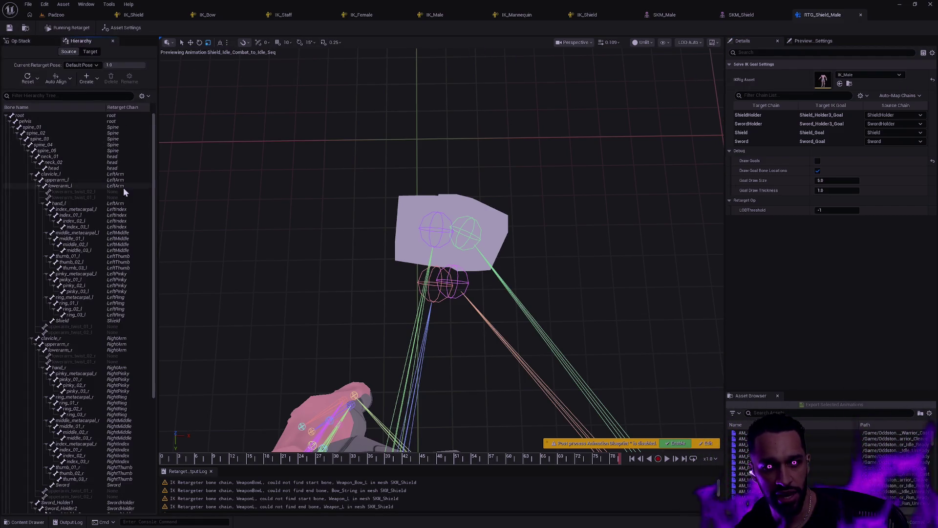
pyautogui.moveTo(152, 213); pyautogui.dragTo(136, 344)
pyautogui.click(90, 52)
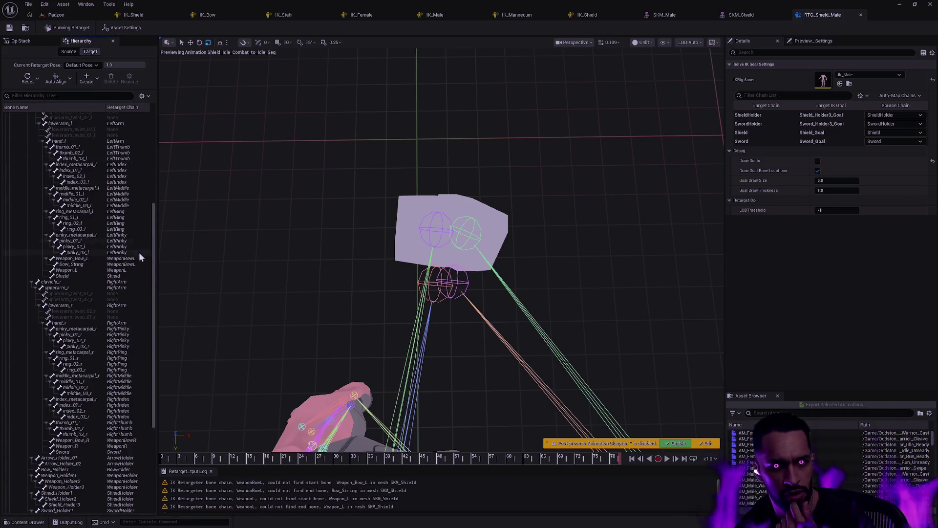
pyautogui.moveTo(154, 267); pyautogui.dragTo(156, 326)
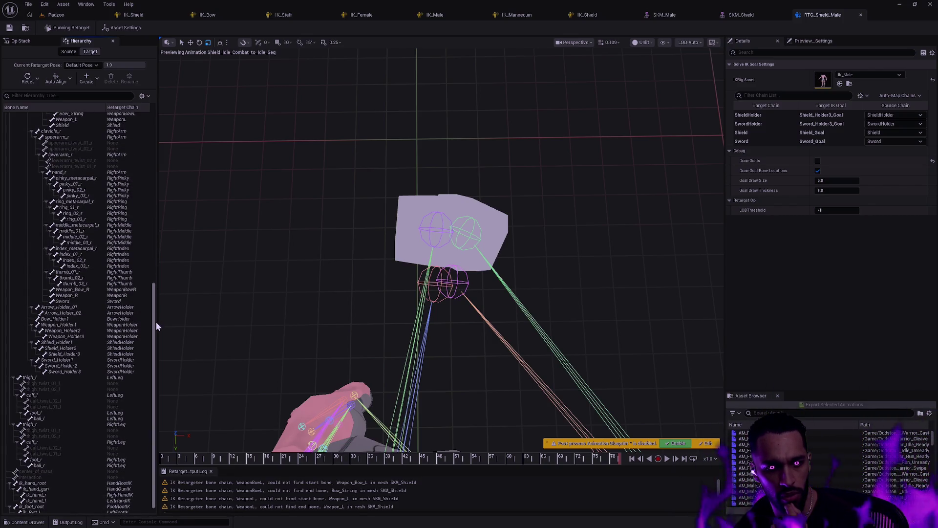
pyautogui.moveTo(156, 321)
pyautogui.mouseDown()
pyautogui.moveTo(148, 210)
pyautogui.moveTo(167, 143)
pyautogui.moveTo(163, 103)
pyautogui.mouseUp()
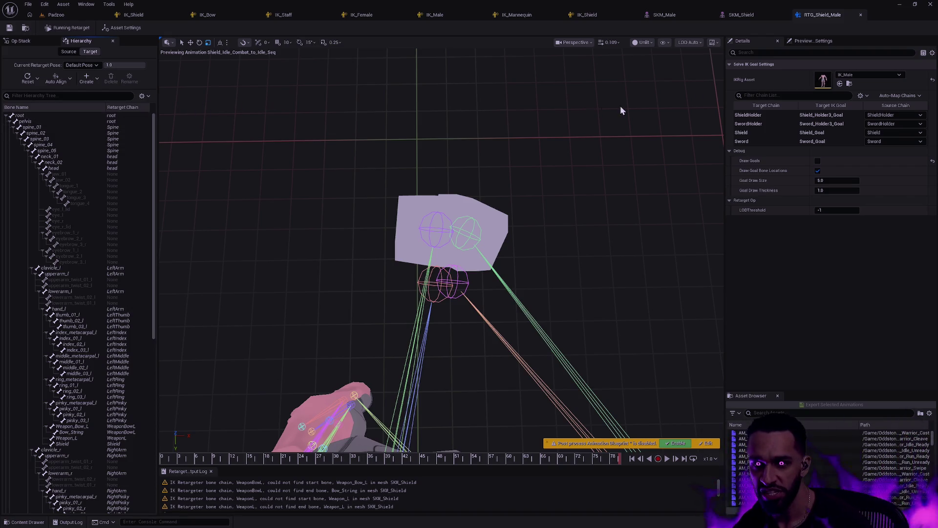
# Step: Close and reopen RTG_Shield_Male from the Content Drawer, then show the Retarget IK Goals settings
pyautogui.click(860, 15)
pyautogui.hotkey('ctrl', 'space')
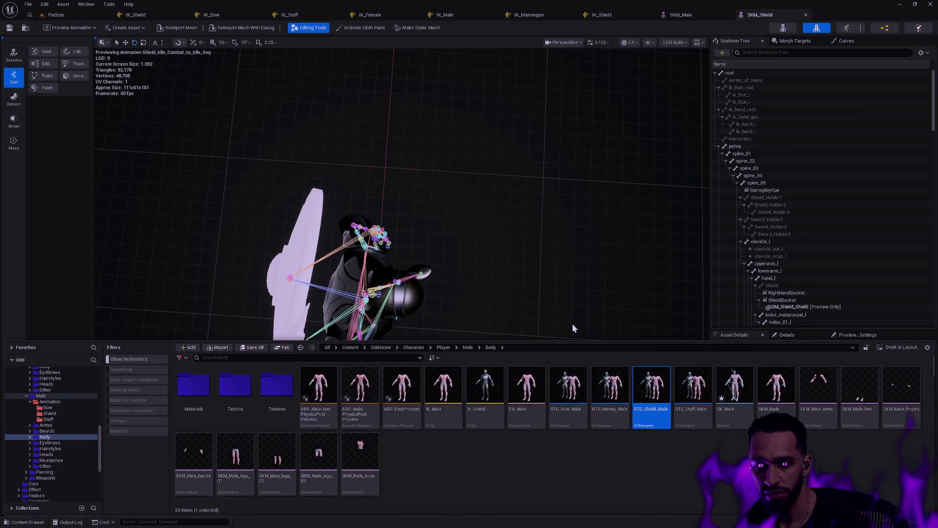
pyautogui.doubleClick(653, 398)
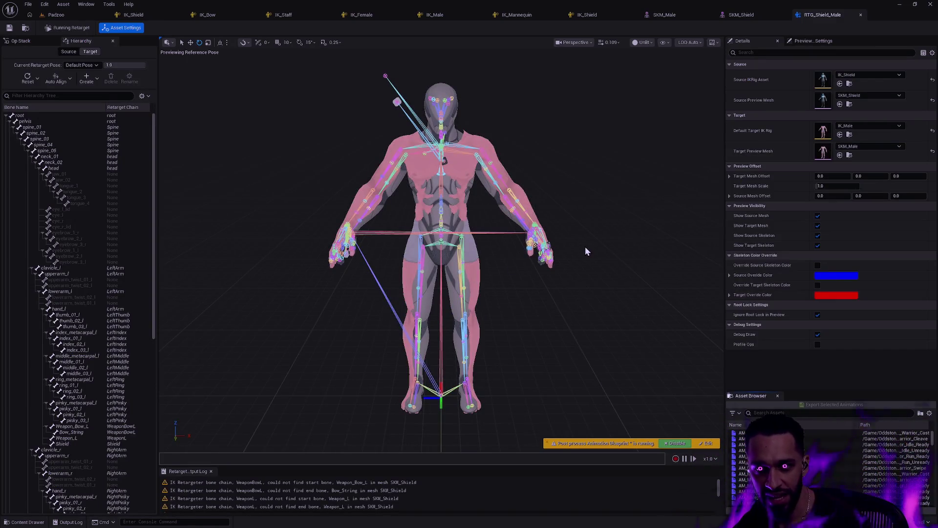
pyautogui.moveTo(570, 259)
pyautogui.mouseDown()
pyautogui.moveTo(552, 228)
pyautogui.moveTo(541, 266)
pyautogui.mouseUp()
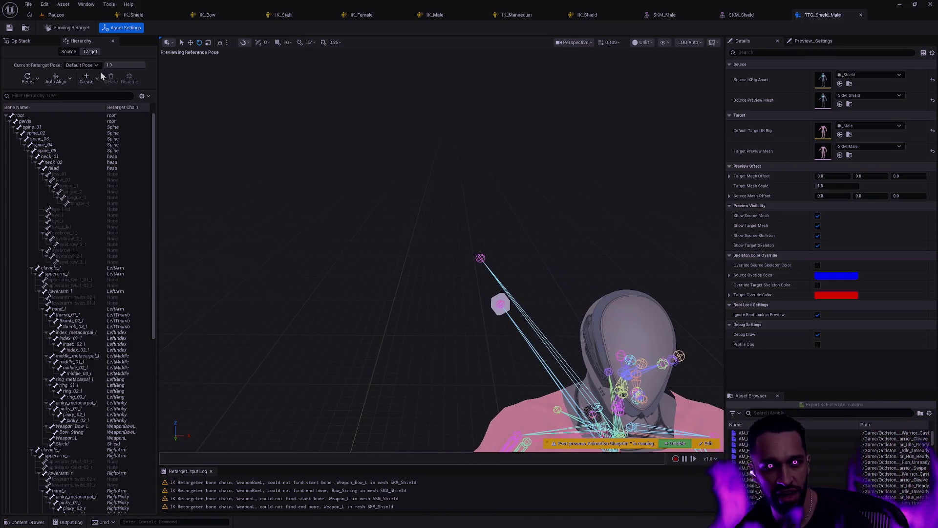
pyautogui.click(20, 40)
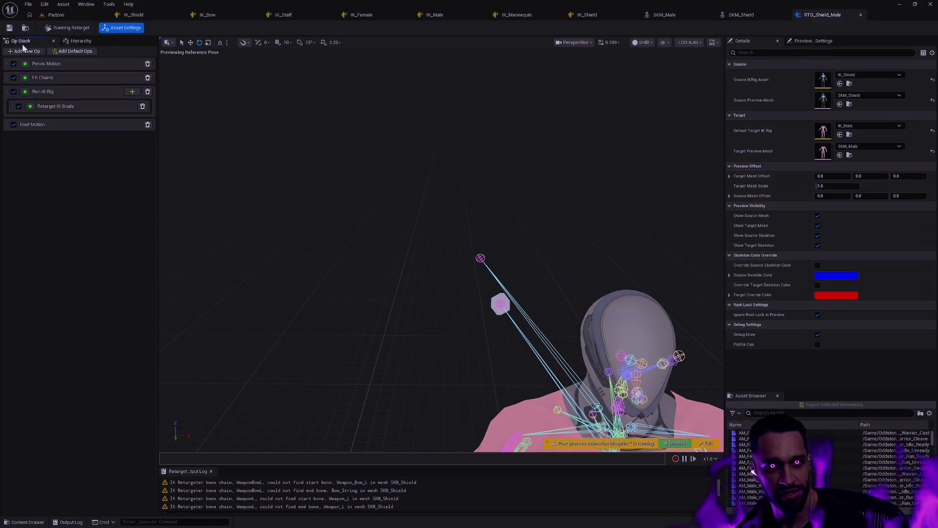
pyautogui.click(58, 106)
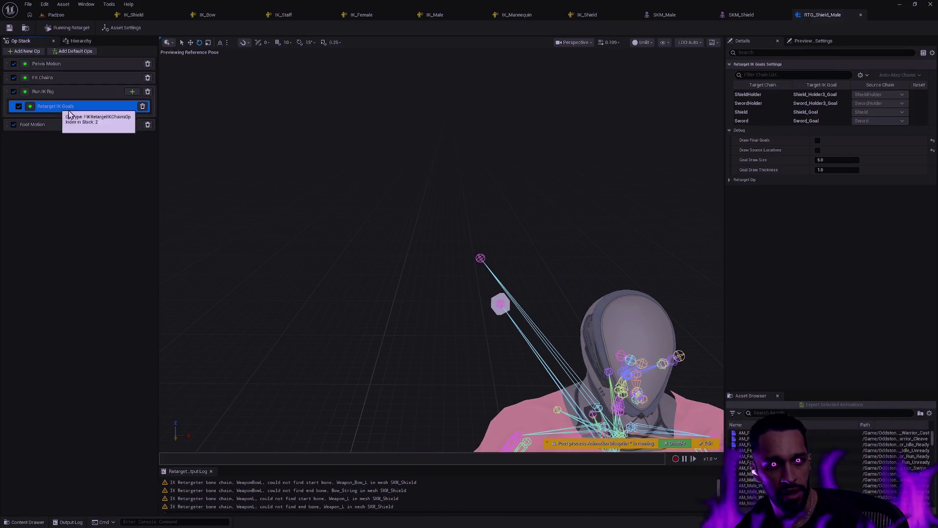
# Step: In IK_Male, review each Set Transform solver, including the Sword_Goal and Sword_Holder3_Goal solvers
pyautogui.click(432, 15)
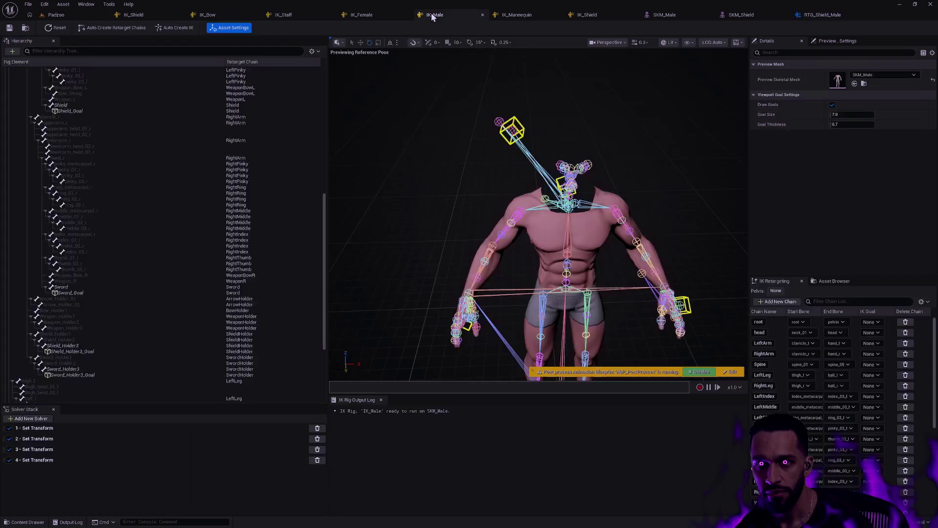
pyautogui.click(74, 430)
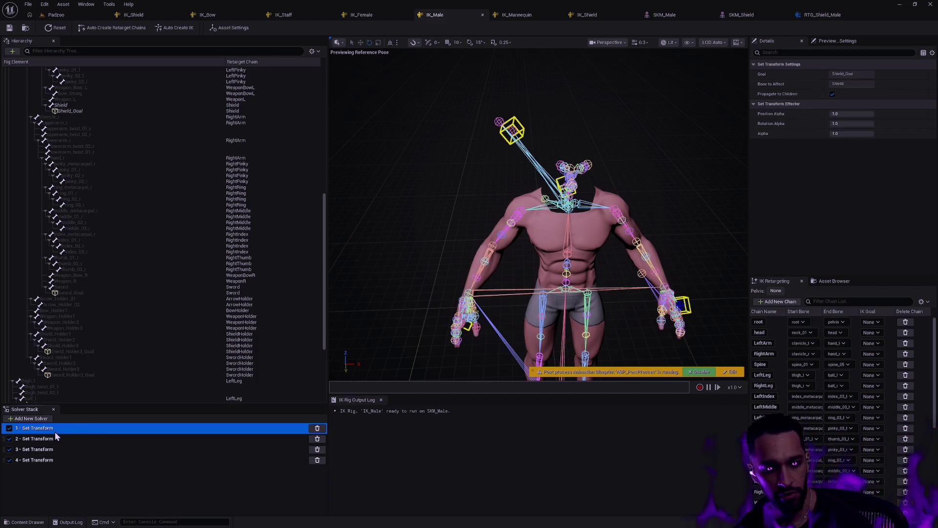
pyautogui.click(34, 418)
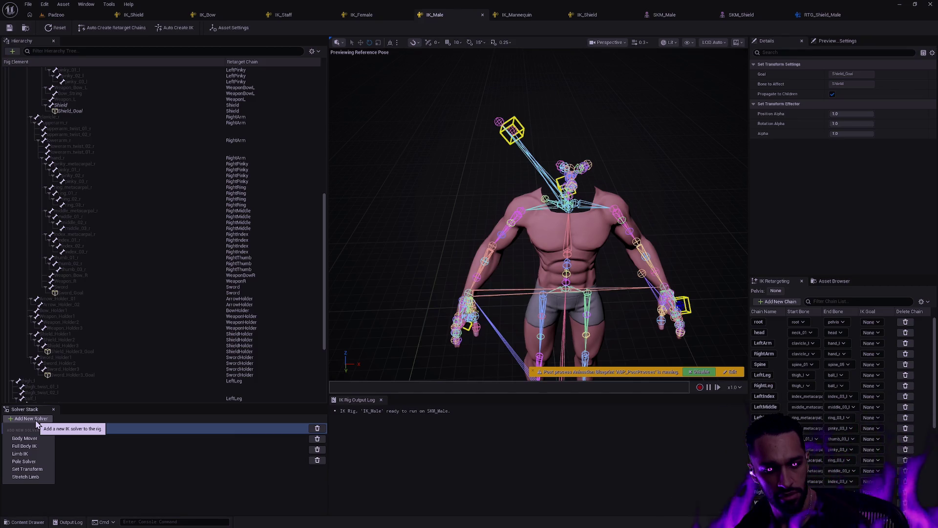
pyautogui.click(127, 491)
pyautogui.click(58, 450)
pyautogui.click(61, 440)
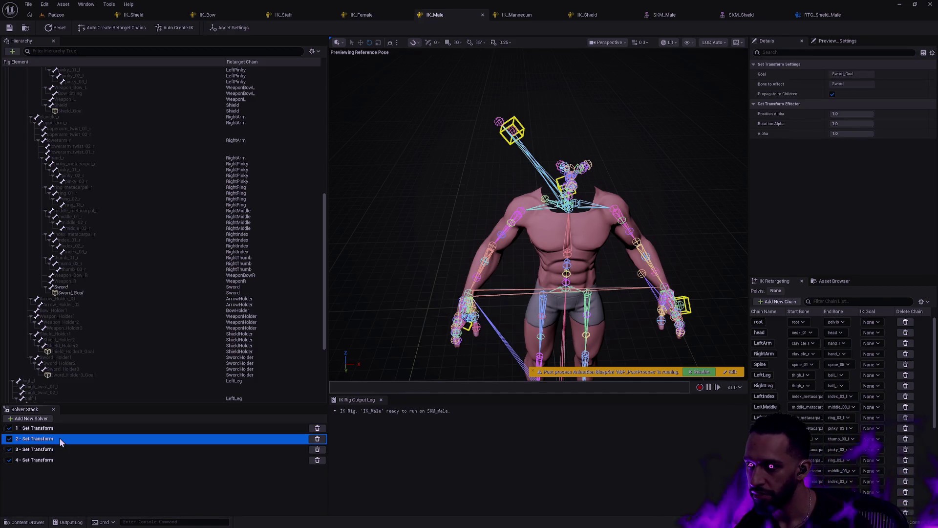
pyautogui.click(62, 450)
pyautogui.click(62, 460)
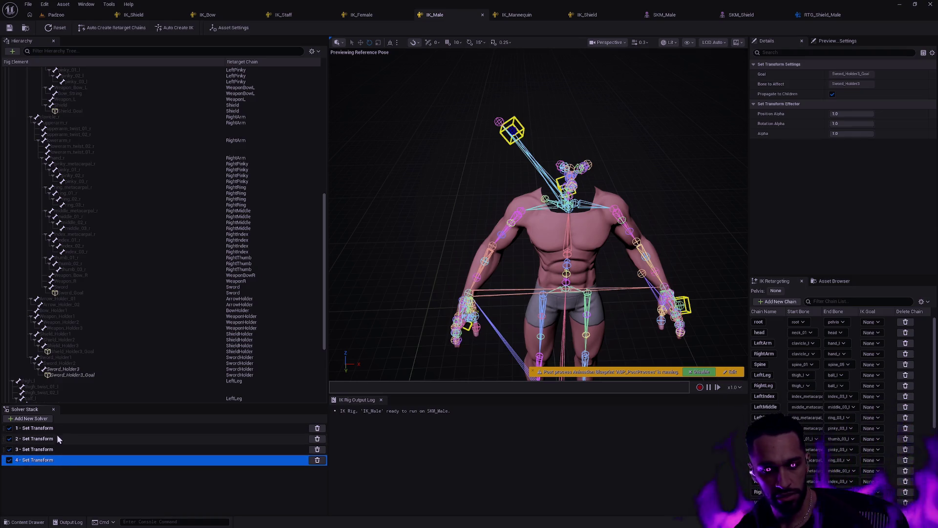
pyautogui.click(105, 428)
# Step: Select Sword_Holder3_Goal and Shield_Holder3_Goal in the hierarchy, then return to RTG_Shield_Male
pyautogui.click(88, 375)
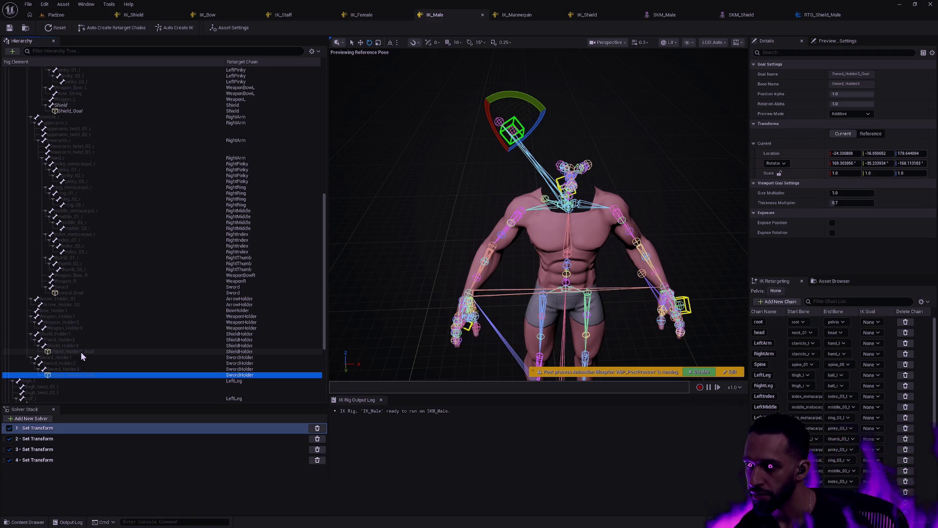
pyautogui.click(82, 352)
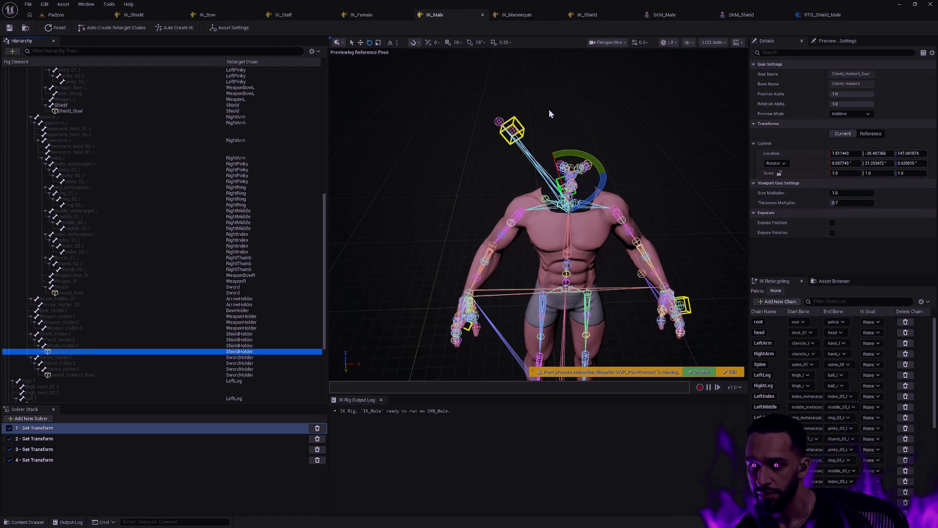
pyautogui.click(839, 16)
# Step: Search 'shield idle' in the Asset Browser and preview Shield_Idle_Combat_to_Idle_Seq on the male mesh
pyautogui.moveTo(498, 210); pyautogui.dragTo(581, 241)
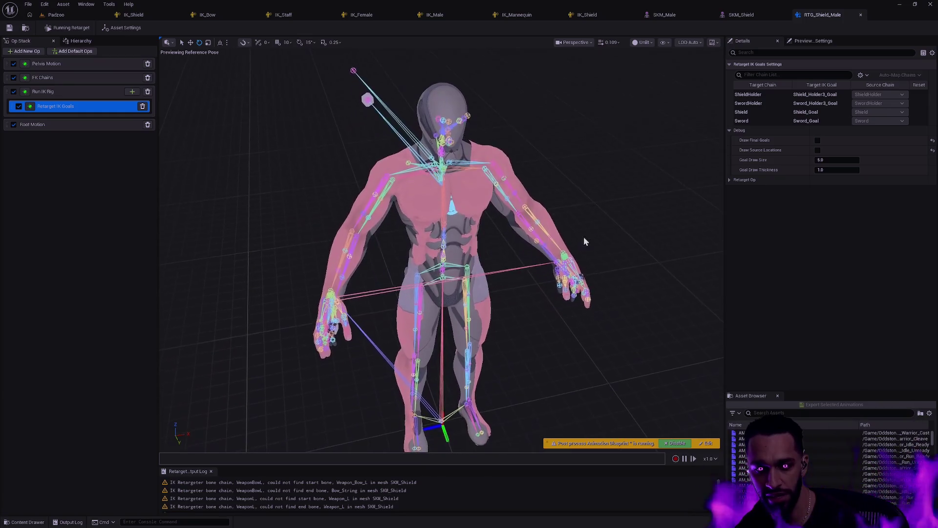
pyautogui.click(623, 219)
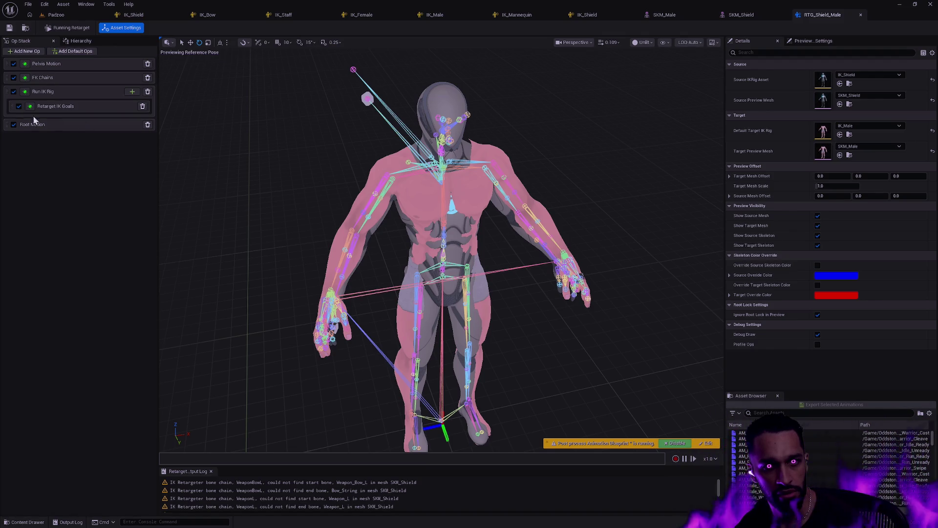
pyautogui.click(783, 412)
pyautogui.write('shield idle')
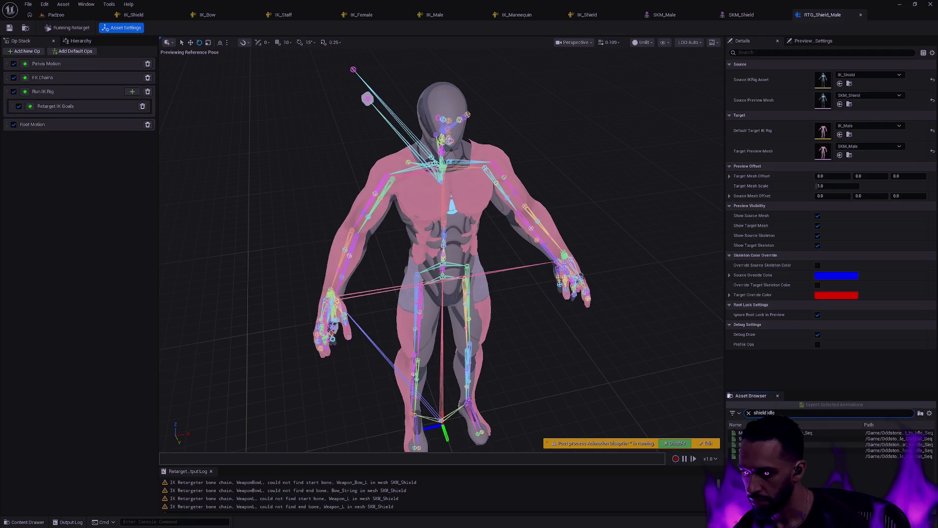
pyautogui.click(781, 444)
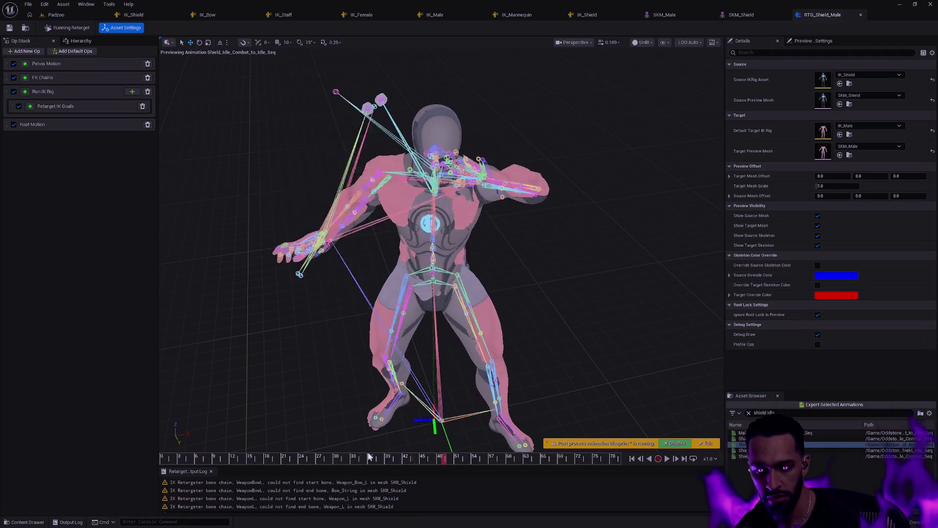
# Step: Pause the preview at an early frame and select the hand_r and Weapon_Bow_R bones
pyautogui.click(667, 458)
pyautogui.moveTo(185, 459)
pyautogui.mouseDown()
pyautogui.moveTo(245, 460)
pyautogui.moveTo(163, 459)
pyautogui.mouseUp()
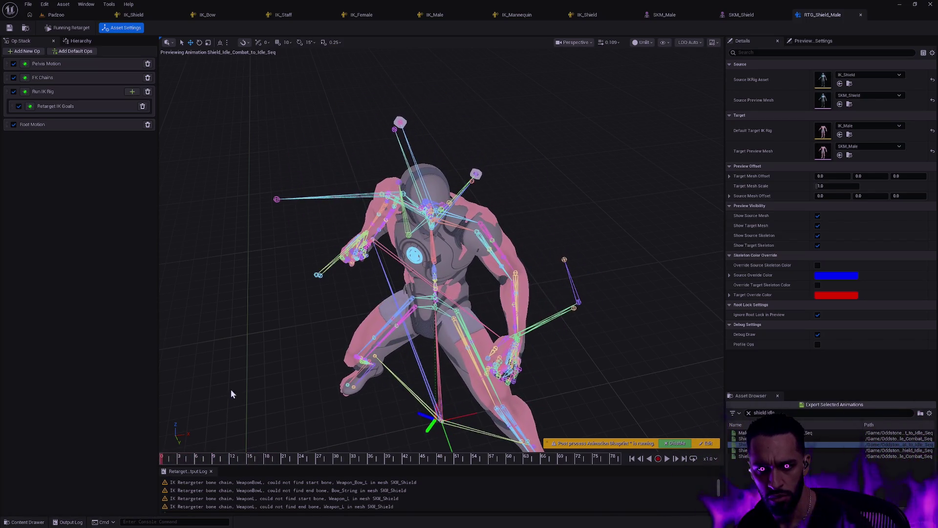
pyautogui.click(319, 274)
pyautogui.click(318, 274)
pyautogui.moveTo(318, 275)
pyautogui.mouseDown()
pyautogui.moveTo(313, 234)
pyautogui.moveTo(376, 229)
pyautogui.mouseUp()
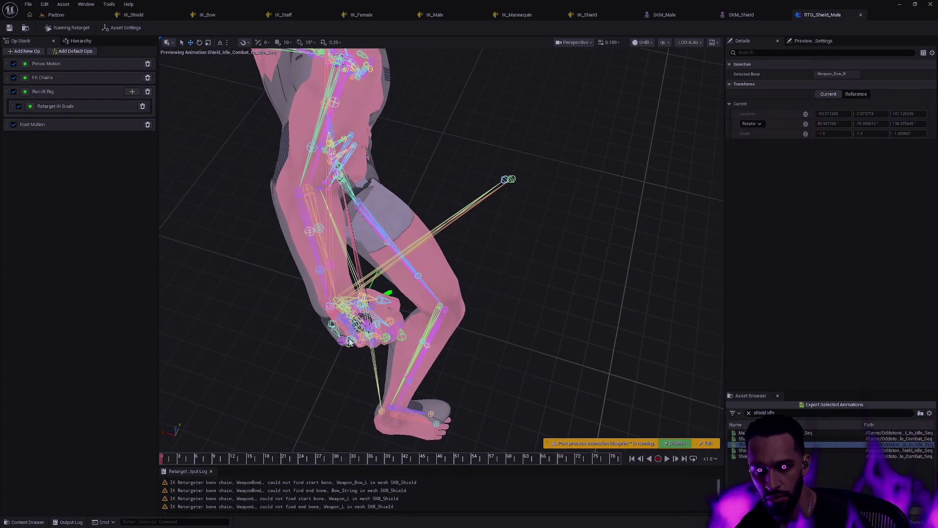
# Step: Briefly toggle the Run IK Rig and FK Chains ops off and back on to compare the pose
pyautogui.click(14, 91)
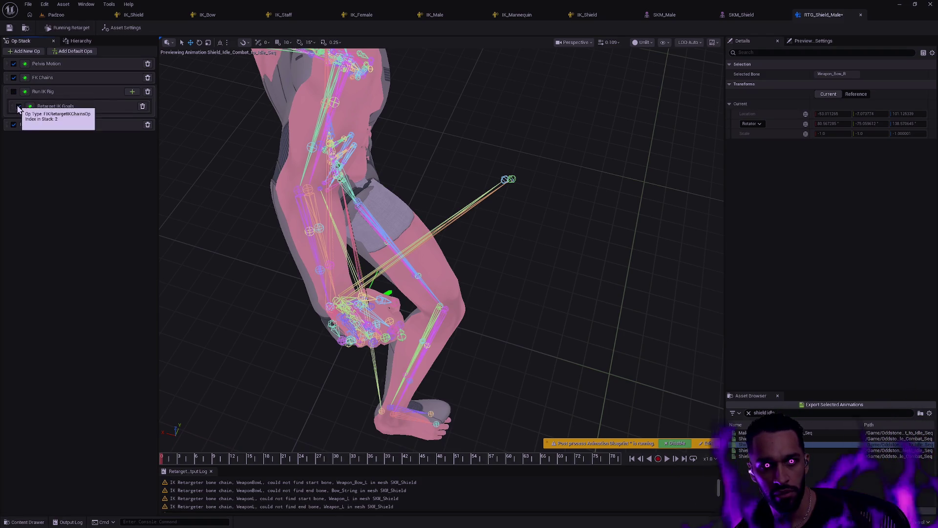
pyautogui.click(13, 91)
pyautogui.click(14, 77)
pyautogui.click(13, 78)
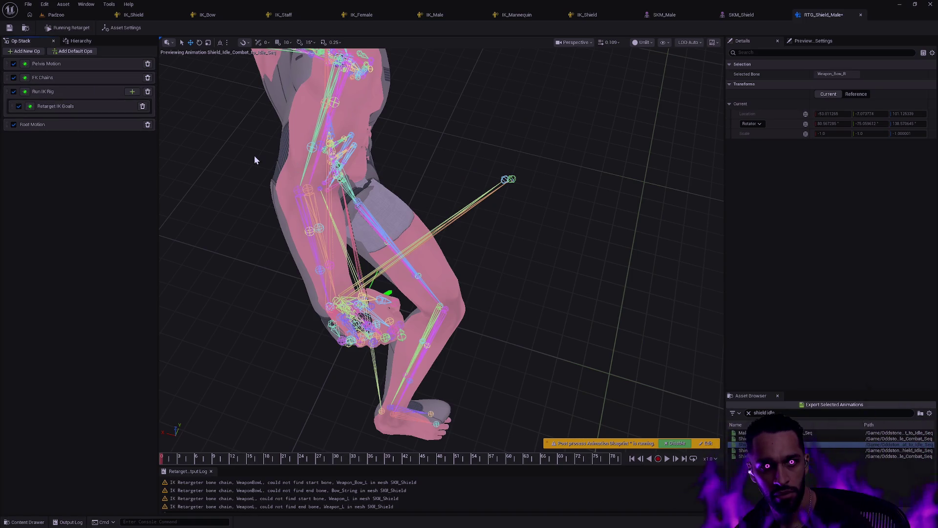
# Step: Select and deselect the Weapon_R bone, orbit the figure, and move the animation to about frame 25
pyautogui.click(528, 202)
pyautogui.click(527, 186)
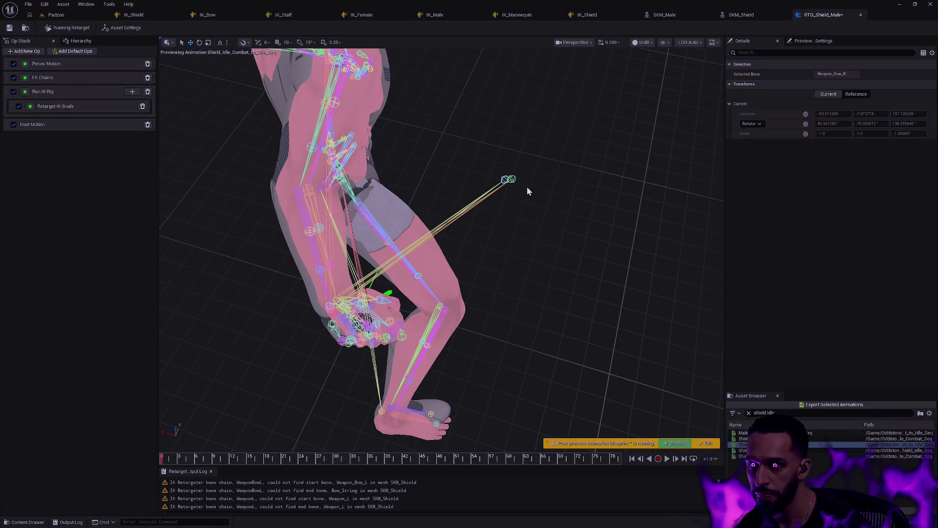
pyautogui.click(530, 194)
pyautogui.click(508, 177)
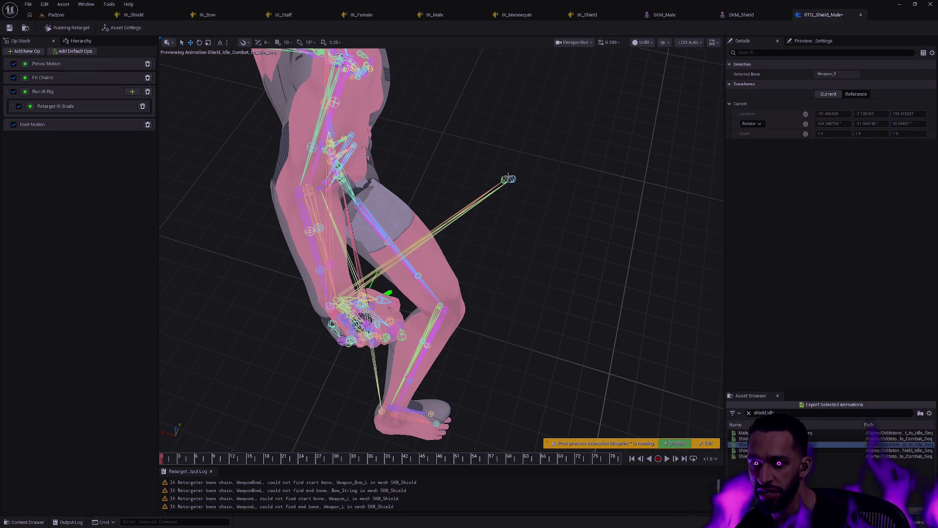
pyautogui.click(576, 227)
pyautogui.moveTo(576, 227)
pyautogui.mouseDown()
pyautogui.moveTo(420, 237)
pyautogui.moveTo(459, 239)
pyautogui.moveTo(518, 336)
pyautogui.mouseUp()
pyautogui.moveTo(163, 459)
pyautogui.mouseDown()
pyautogui.moveTo(491, 432)
pyautogui.moveTo(166, 393)
pyautogui.mouseUp()
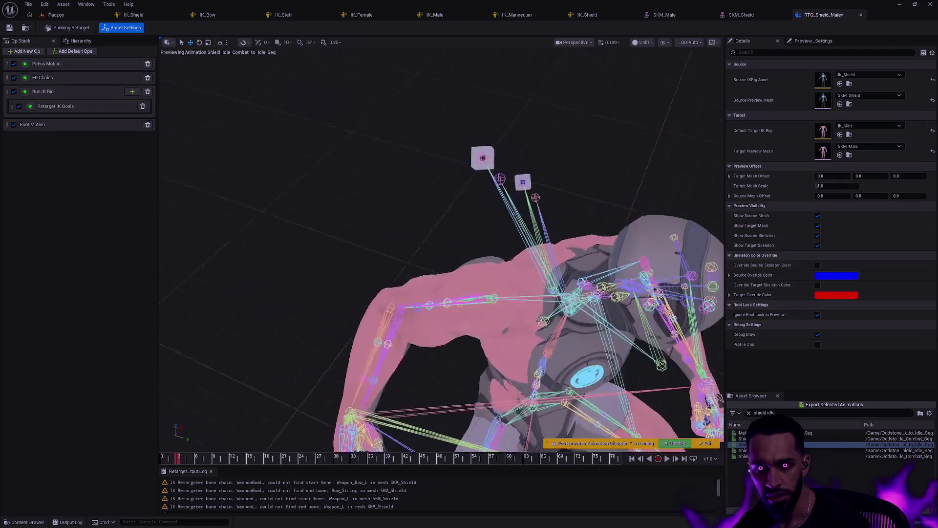
# Step: Select the Sword_Holder3 bone and browse the source and target skeletons in the Hierarchy
pyautogui.click(491, 283)
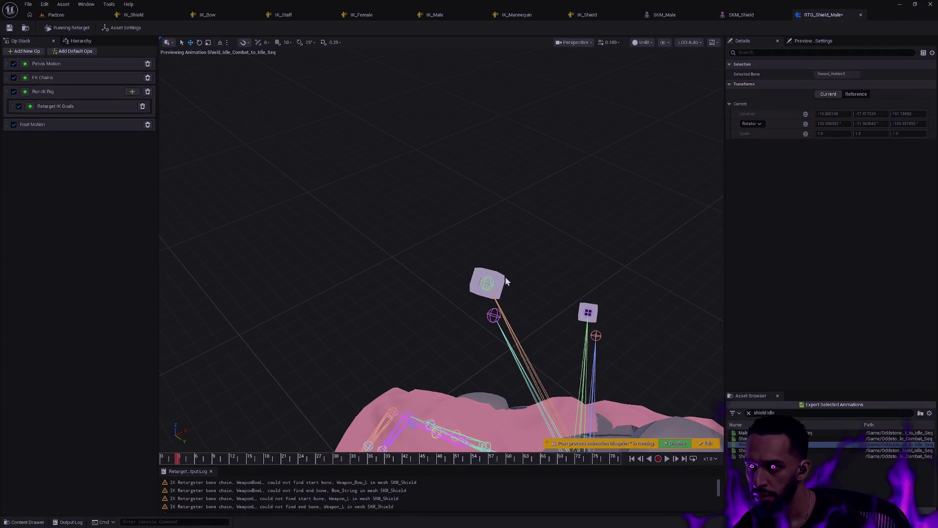
pyautogui.moveTo(536, 272); pyautogui.dragTo(498, 253)
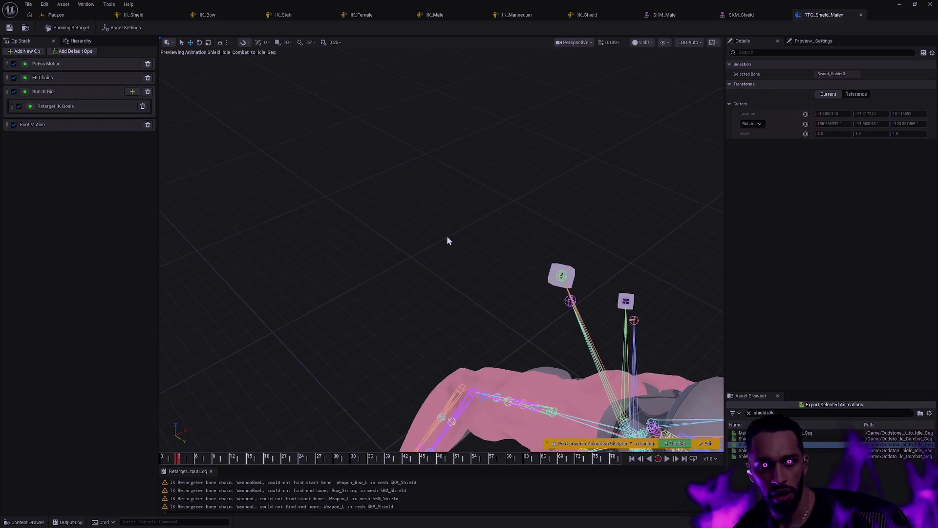
pyautogui.moveTo(524, 218); pyautogui.dragTo(301, 138)
pyautogui.click(74, 41)
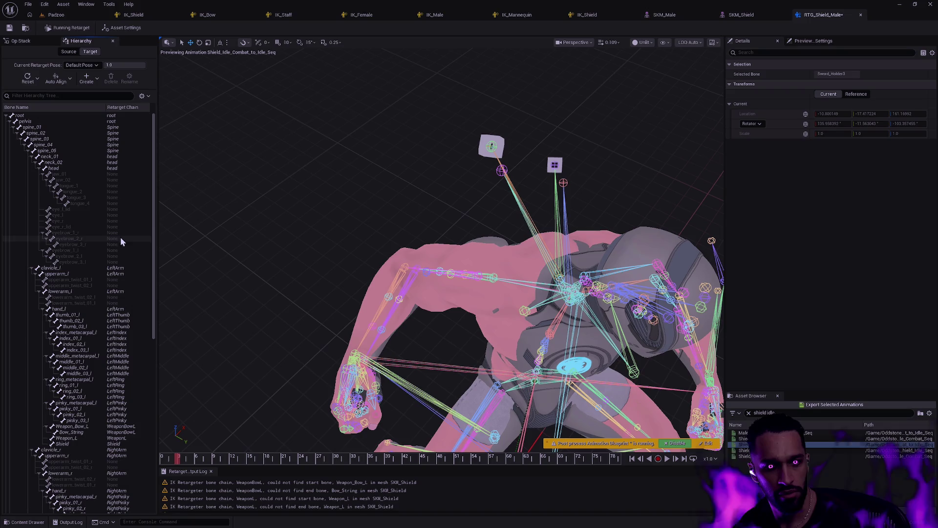
pyautogui.click(70, 52)
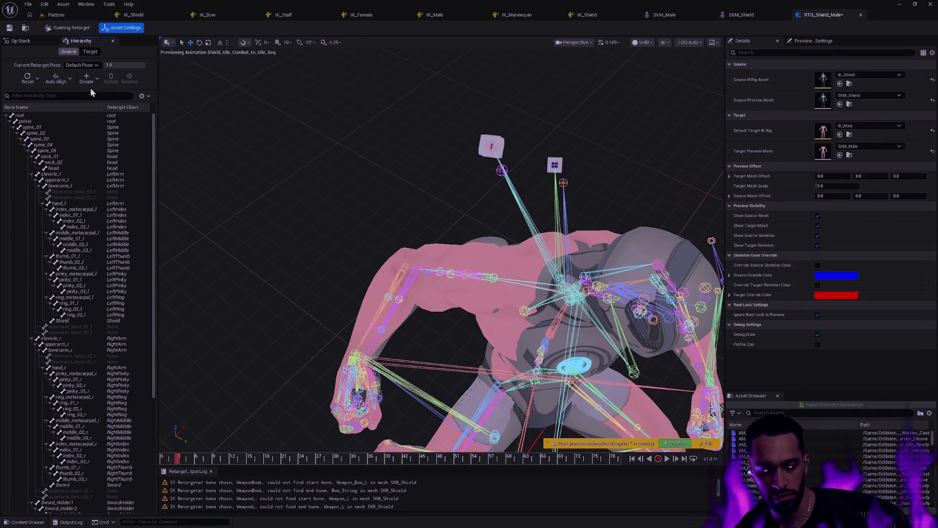
pyautogui.moveTo(155, 284)
pyautogui.mouseDown()
pyautogui.moveTo(155, 397)
pyautogui.moveTo(154, 288)
pyautogui.mouseUp()
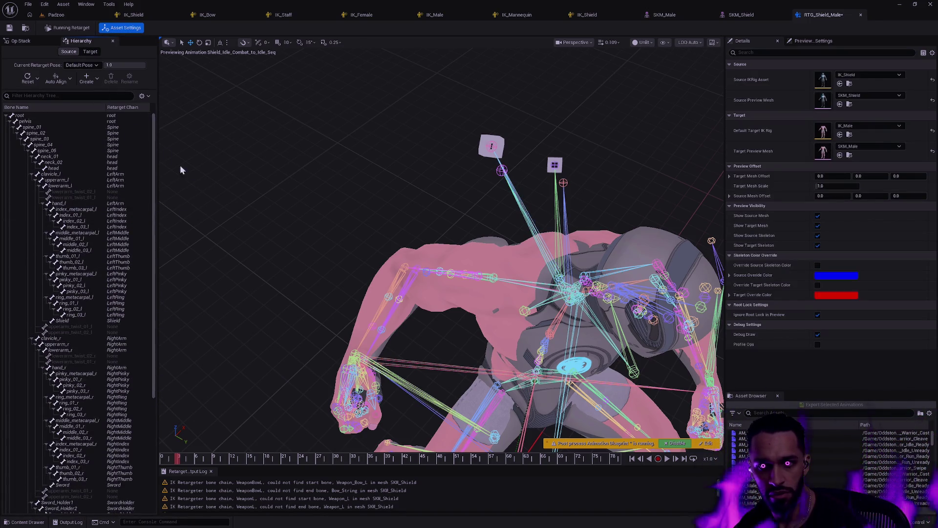
pyautogui.click(91, 53)
pyautogui.moveTo(152, 180); pyautogui.dragTo(145, 328)
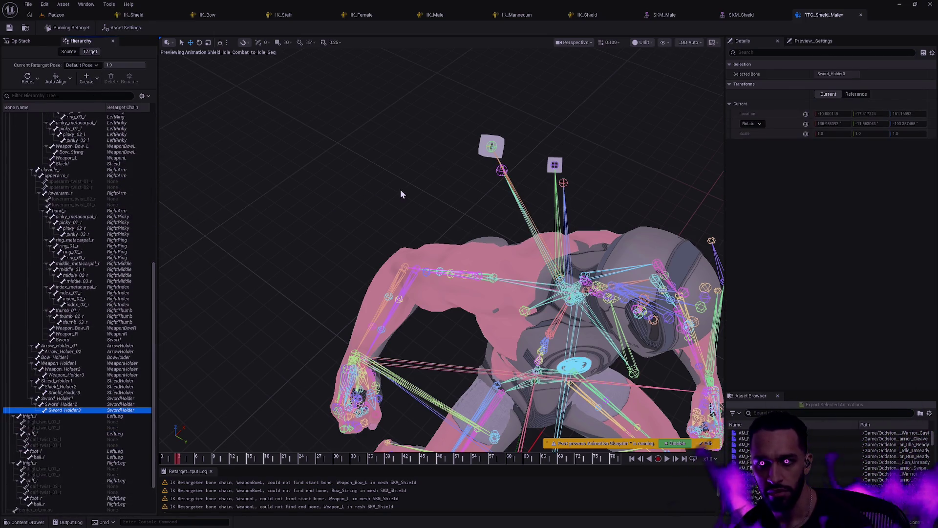
# Step: Select the source Sword bone and scrub to around frame 39 to inspect its transform
pyautogui.moveTo(528, 155); pyautogui.dragTo(539, 174)
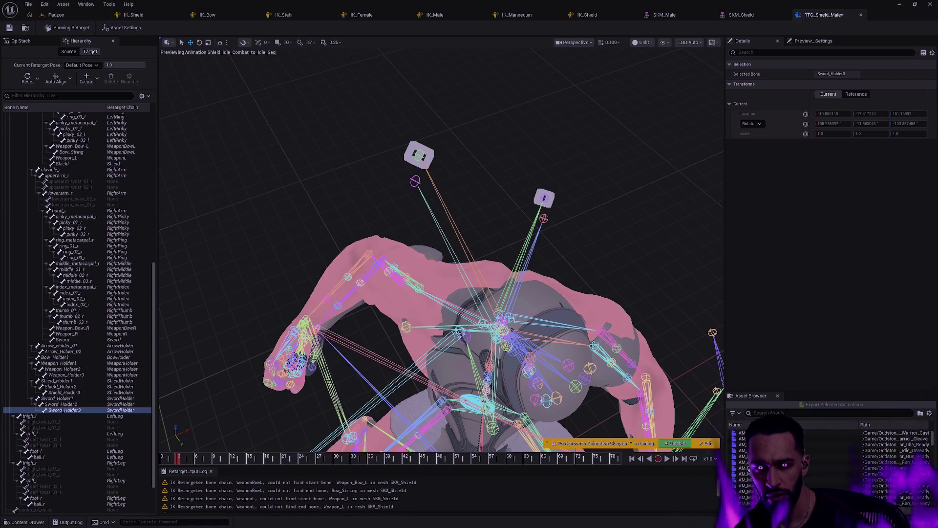
pyautogui.click(414, 182)
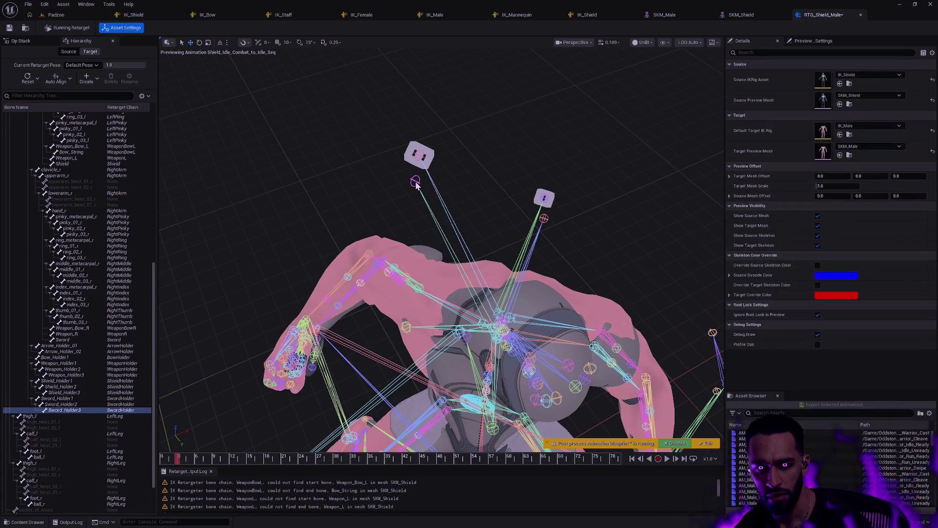
pyautogui.click(69, 51)
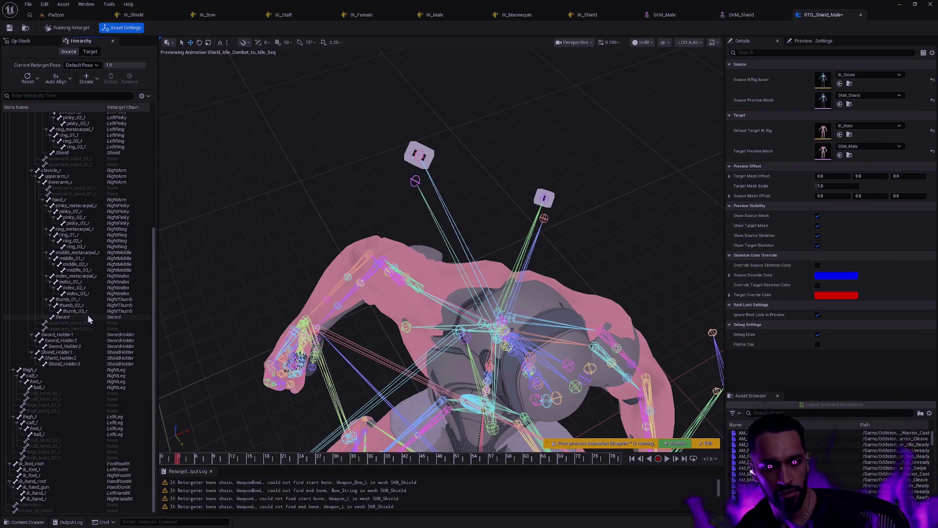
pyautogui.click(82, 318)
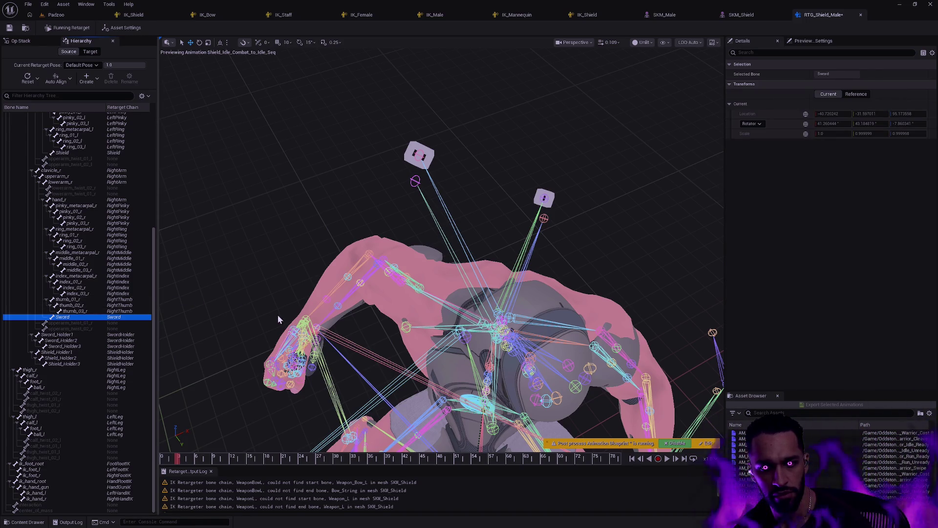
pyautogui.moveTo(209, 456); pyautogui.dragTo(395, 459)
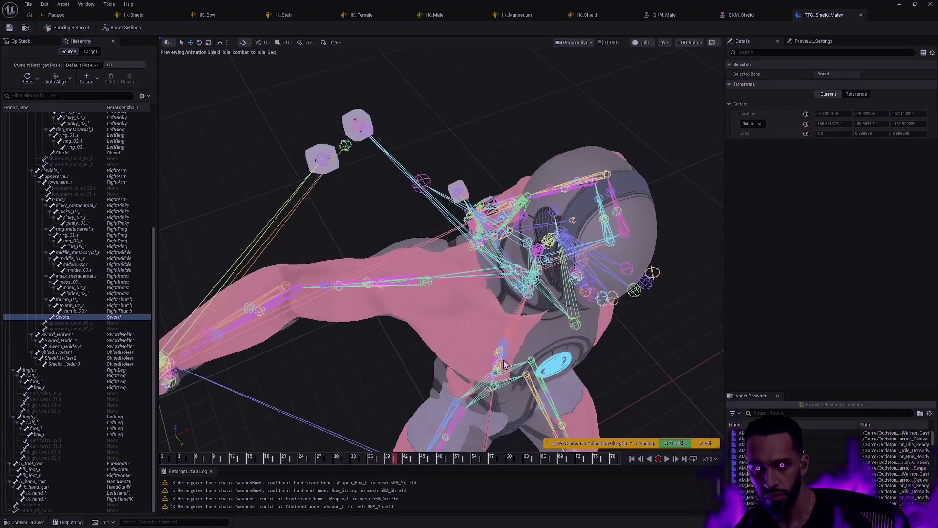
# Step: Set Show > Bones to Selected Only and reselect the Sword bone around frame 37
pyautogui.click(664, 42)
pyautogui.moveTo(714, 89)
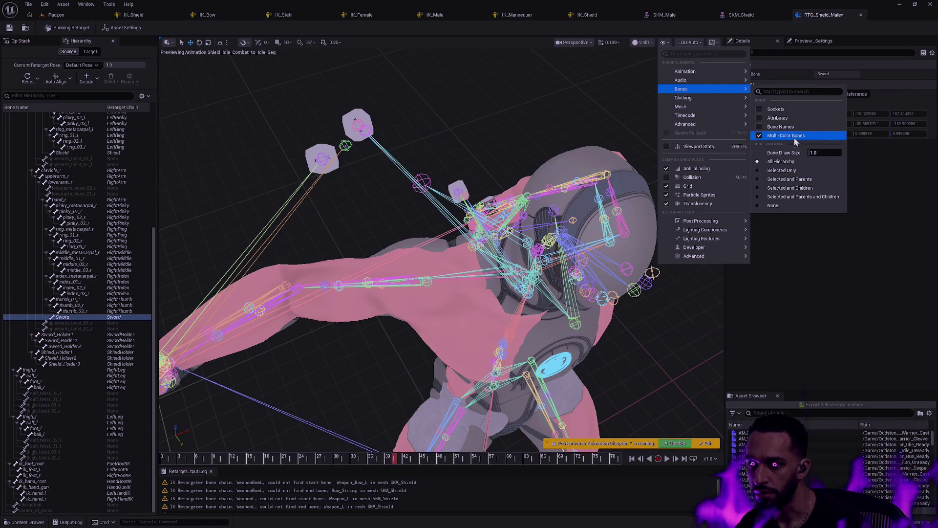
pyautogui.click(782, 170)
pyautogui.moveTo(176, 457)
pyautogui.mouseDown()
pyautogui.moveTo(151, 460)
pyautogui.moveTo(468, 452)
pyautogui.mouseUp()
pyautogui.moveTo(450, 452)
pyautogui.mouseDown()
pyautogui.moveTo(312, 435)
pyautogui.moveTo(418, 437)
pyautogui.moveTo(212, 416)
pyautogui.moveTo(399, 429)
pyautogui.mouseUp()
pyautogui.click(320, 160)
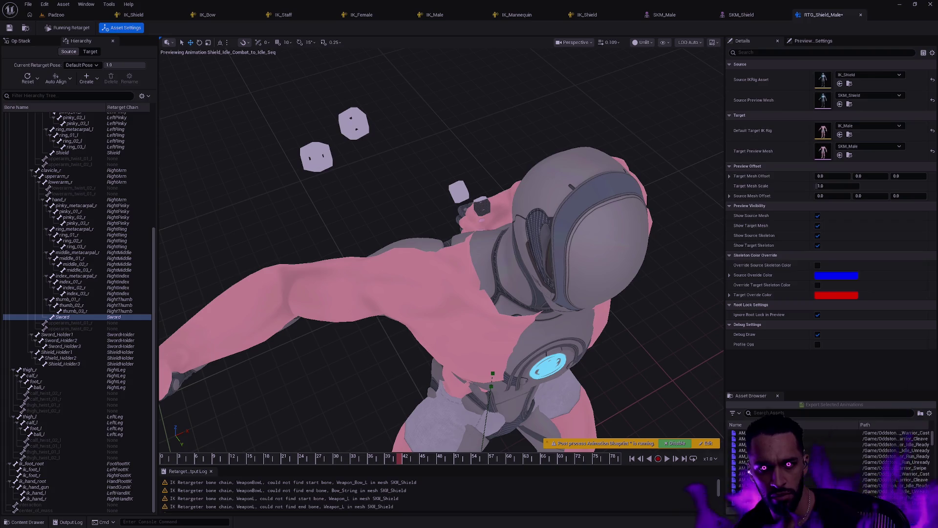
pyautogui.click(80, 316)
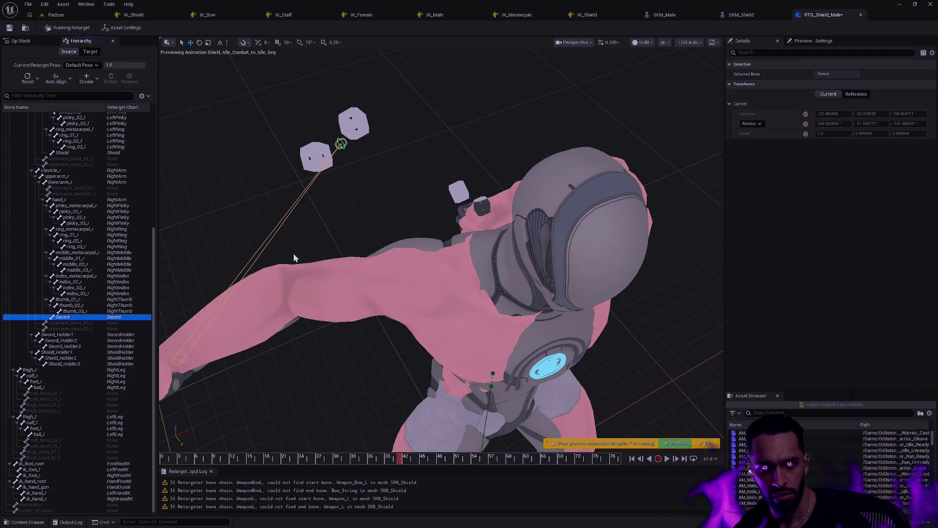
# Step: Toggle Run IK Rig repeatedly, advance to around frame 47, and show its goal settings
pyautogui.click(26, 41)
pyautogui.click(13, 92)
pyautogui.click(14, 92)
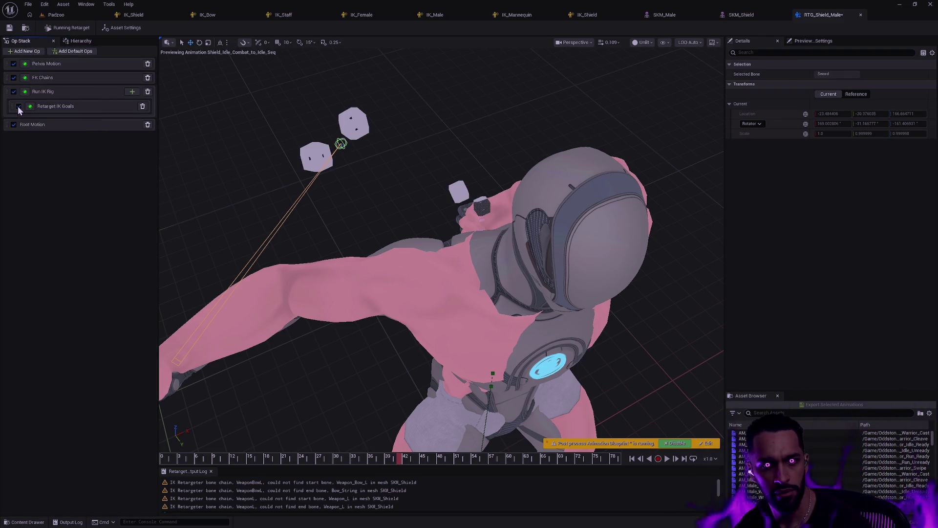
pyautogui.click(14, 92)
pyautogui.click(14, 92)
pyautogui.click(14, 92)
pyautogui.click(15, 93)
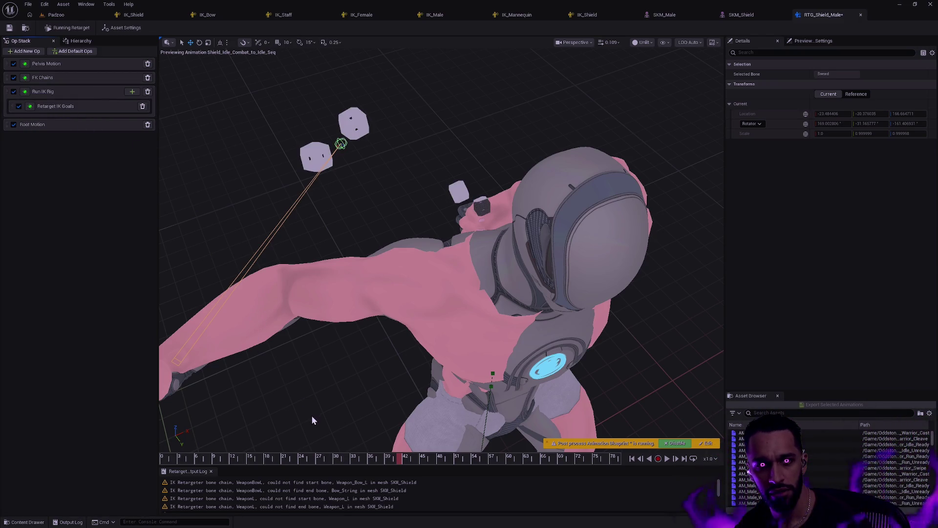
pyautogui.moveTo(399, 464)
pyautogui.mouseDown()
pyautogui.moveTo(365, 457)
pyautogui.moveTo(525, 447)
pyautogui.moveTo(630, 454)
pyautogui.moveTo(281, 437)
pyautogui.moveTo(397, 440)
pyautogui.moveTo(344, 436)
pyautogui.moveTo(377, 437)
pyautogui.mouseUp()
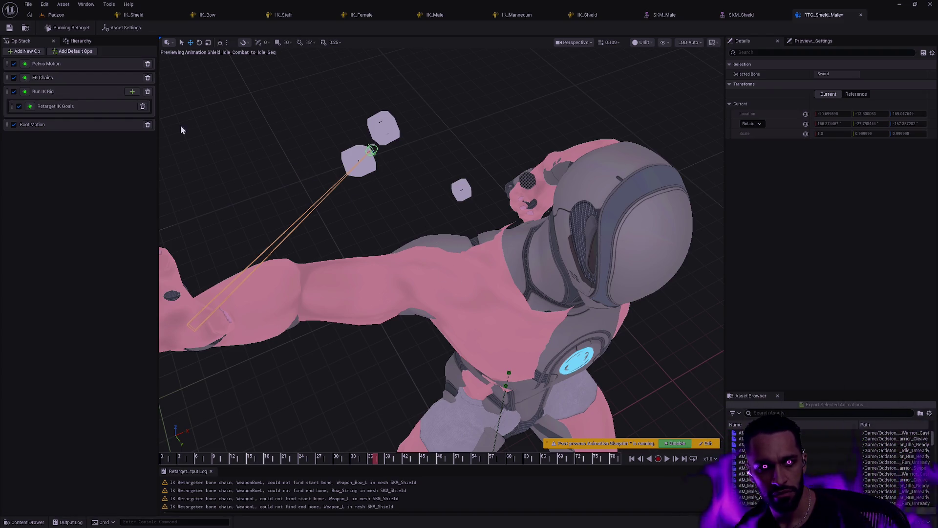
pyautogui.click(68, 92)
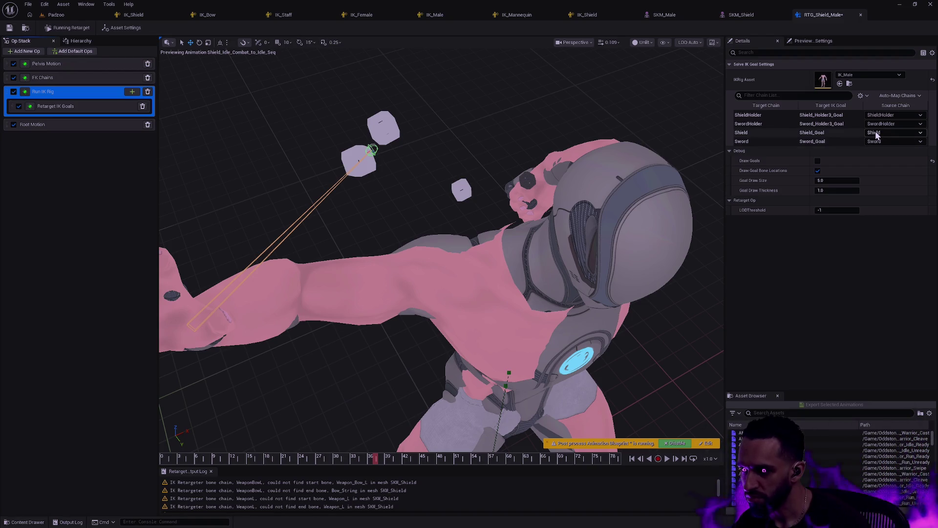
# Step: Enable Draw Goals on Run IK Rig and scrub the animation from frame 2 to 24
pyautogui.click(817, 160)
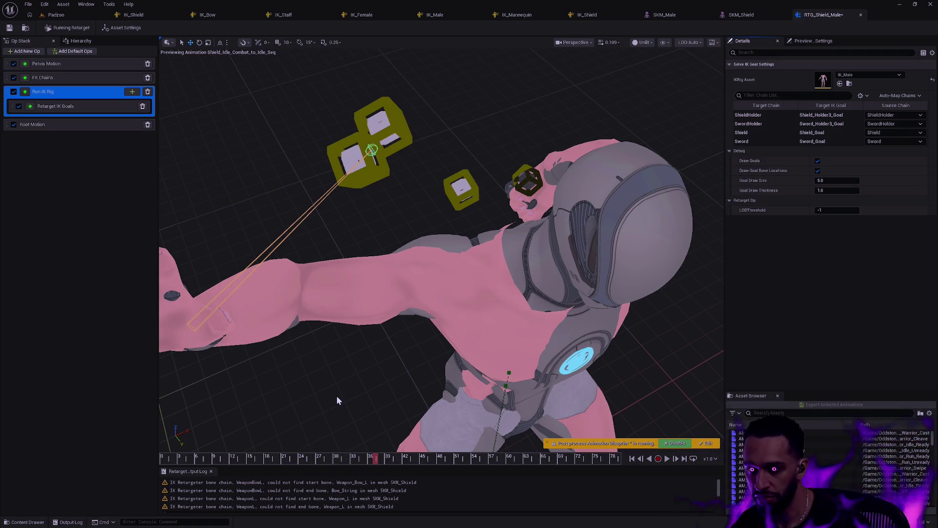
pyautogui.click(172, 458)
pyautogui.moveTo(171, 457)
pyautogui.mouseDown()
pyautogui.moveTo(502, 442)
pyautogui.moveTo(344, 438)
pyautogui.moveTo(498, 433)
pyautogui.moveTo(398, 430)
pyautogui.mouseUp()
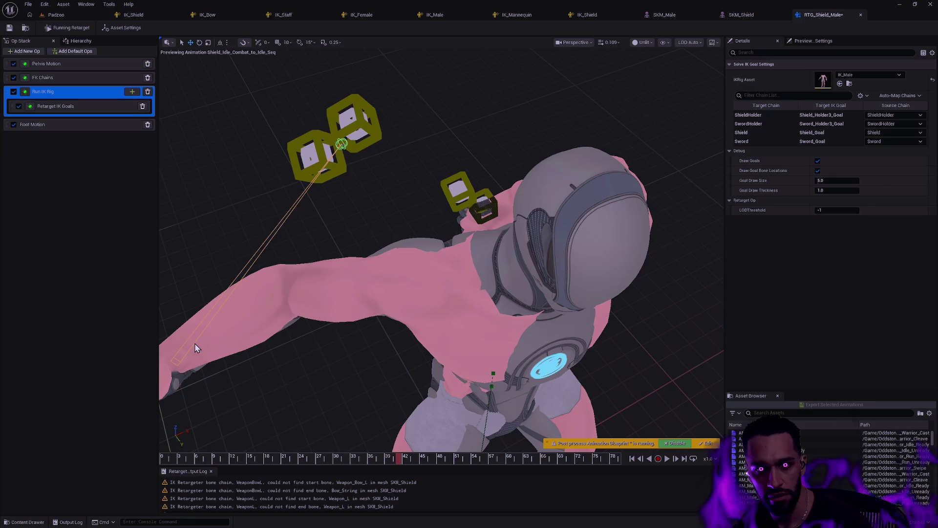
# Step: Toggle both ops off and on, then enable Draw Final Goals and Draw Source Locations on Retarget IK Goals
pyautogui.click(14, 92)
pyautogui.click(14, 91)
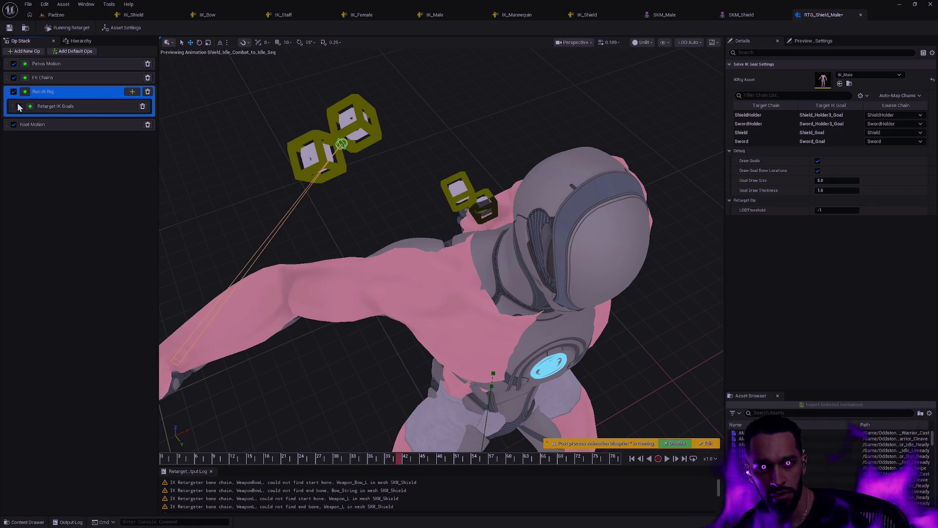
pyautogui.click(18, 106)
pyautogui.click(18, 106)
pyautogui.click(85, 108)
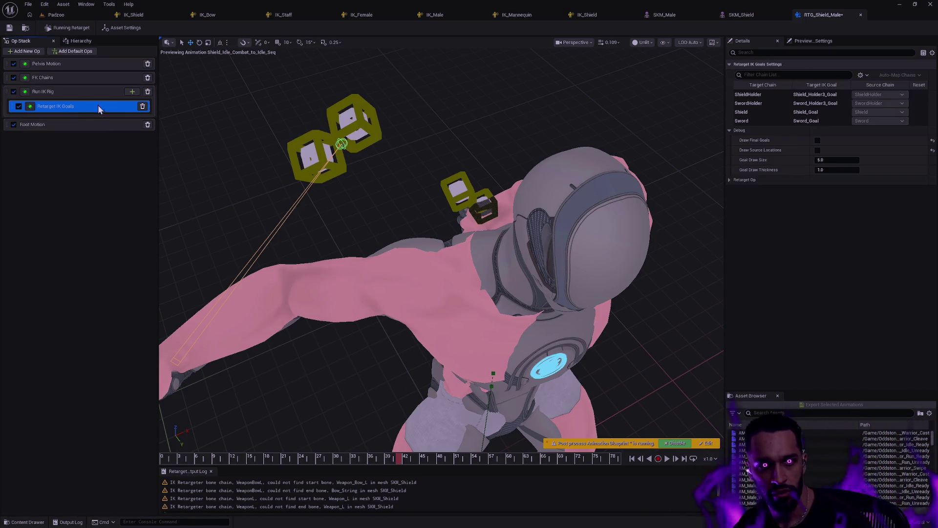
pyautogui.click(818, 141)
pyautogui.click(818, 151)
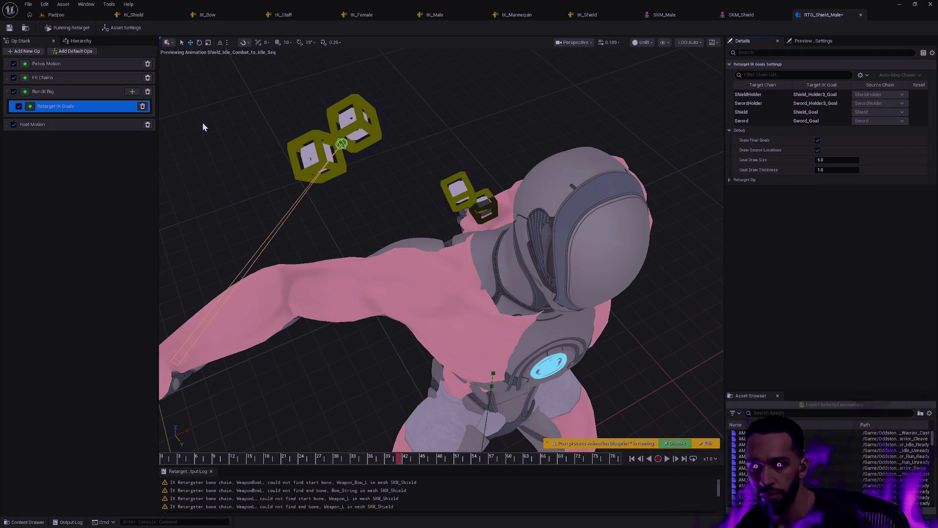
# Step: Toggle Draw Goals and Draw Final Goals off and back on to compare the preview
pyautogui.click(62, 92)
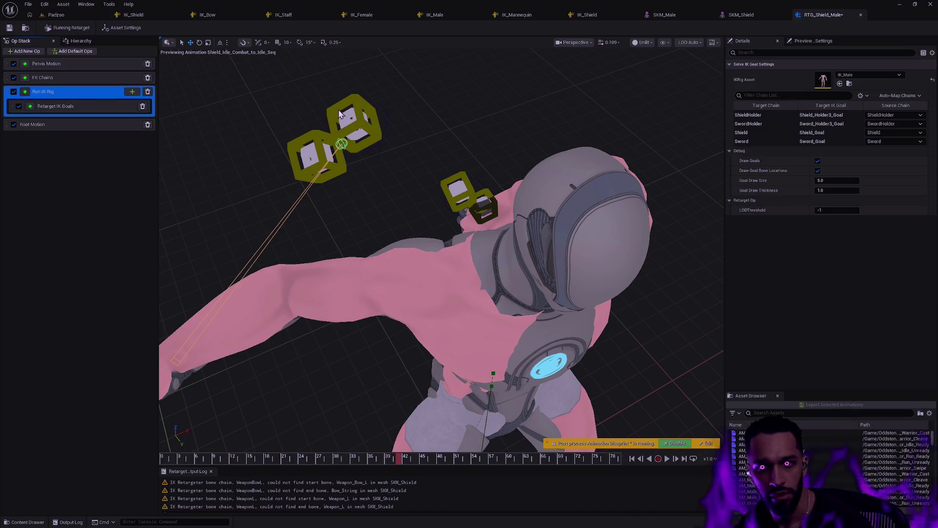
pyautogui.click(818, 163)
pyautogui.click(818, 162)
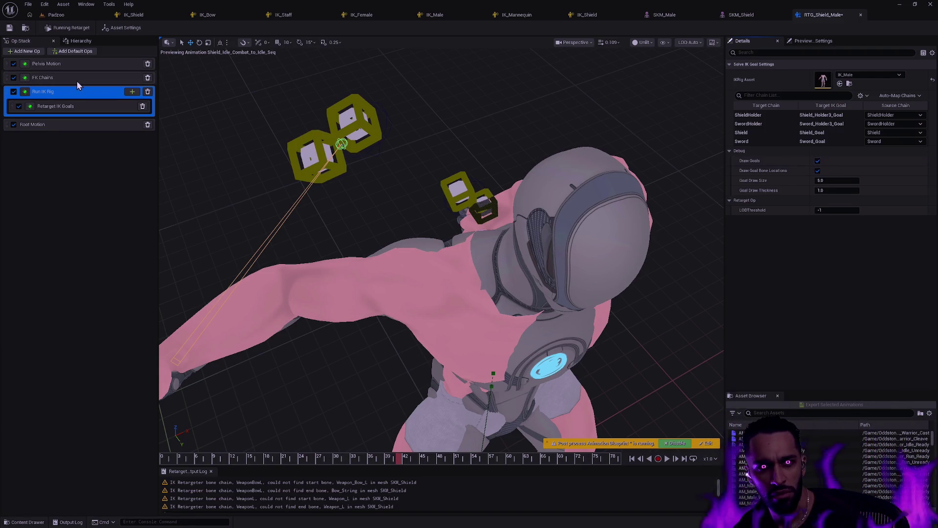
pyautogui.click(78, 106)
pyautogui.click(818, 140)
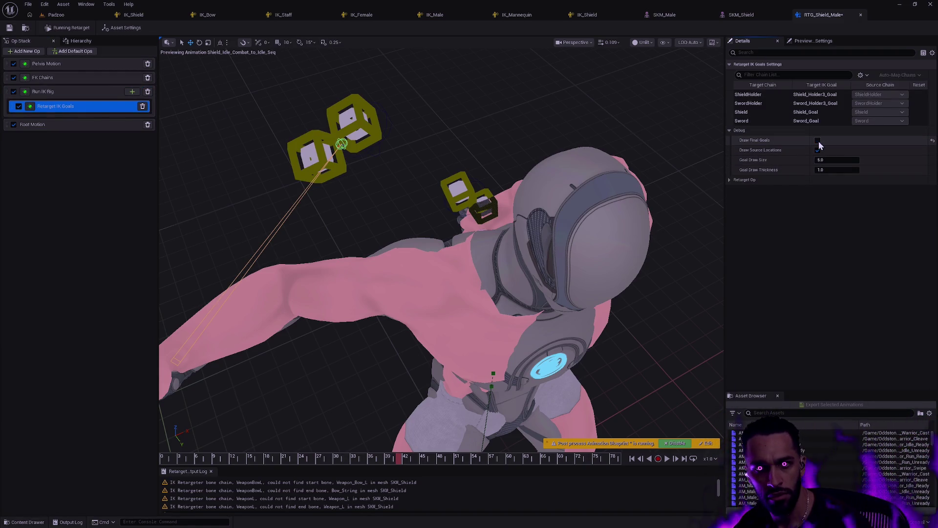
pyautogui.click(818, 141)
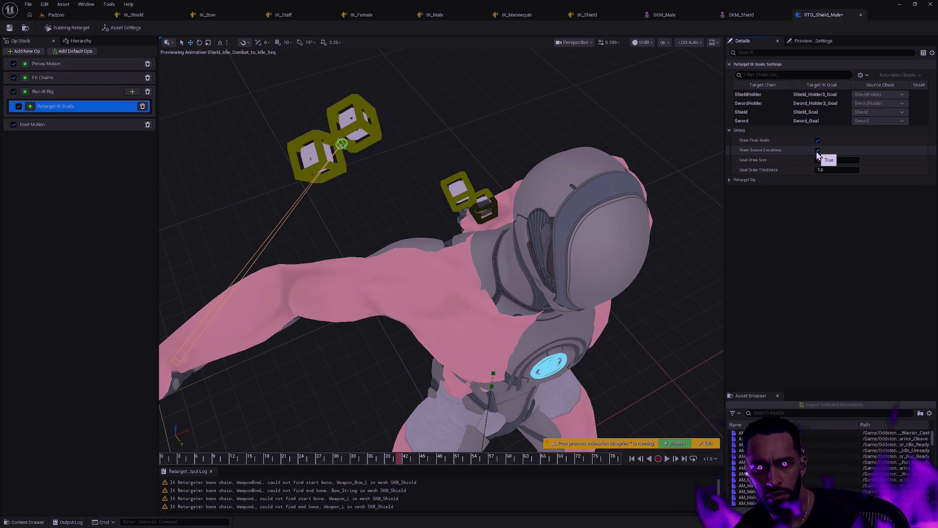